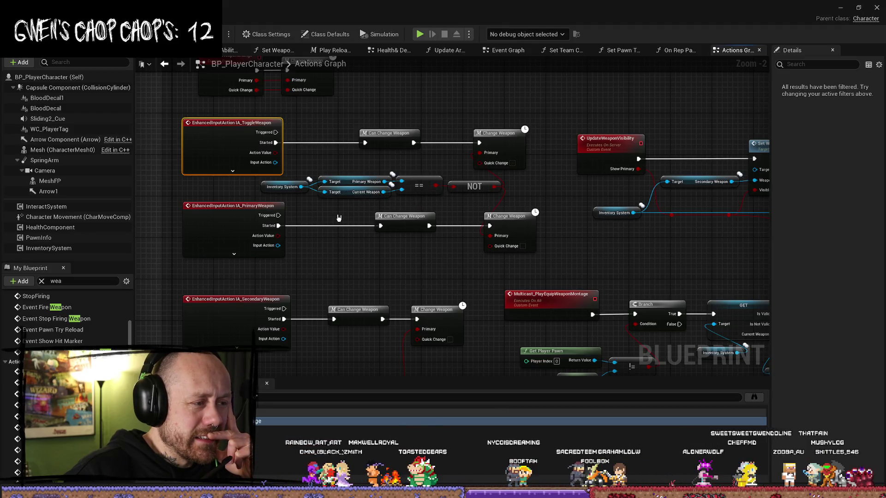
# Step: Open the Change Weapon macro called by the IA_PrimaryWeapon event in the Actions Graph
pyautogui.scroll(-3, 337, 225)
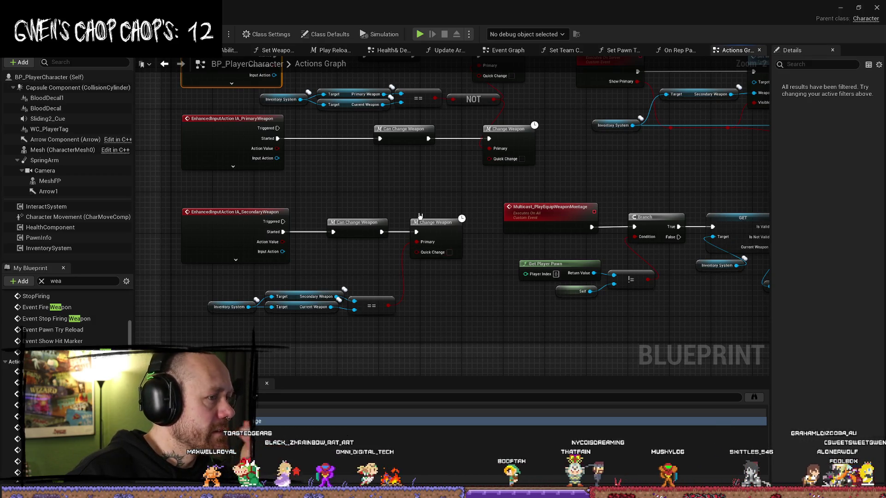
pyautogui.click(520, 136)
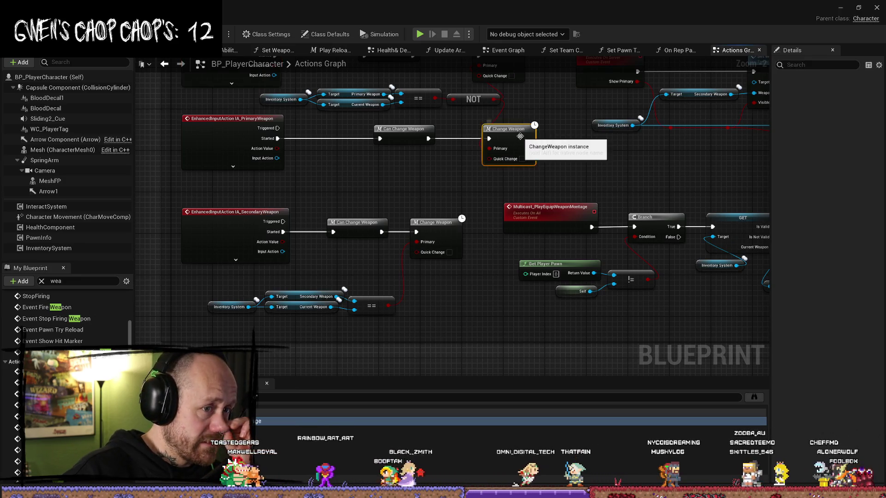
pyautogui.doubleClick(520, 136)
pyautogui.scroll(6, 293, 206)
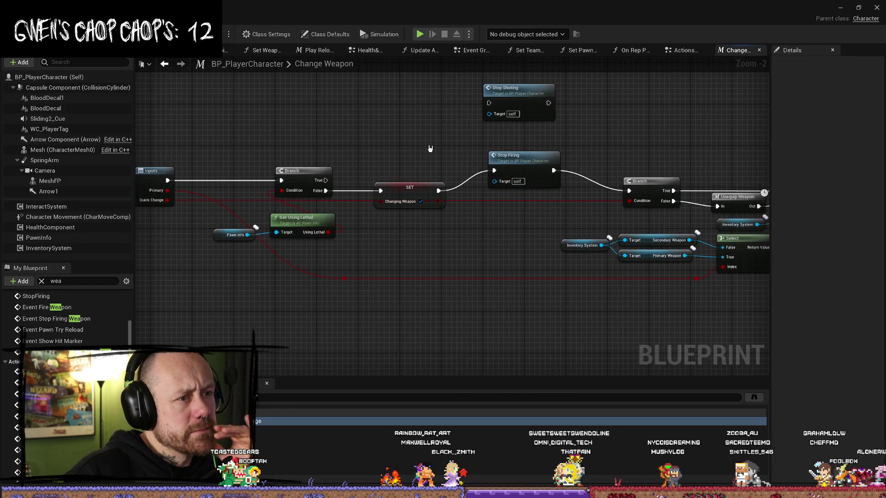
# Step: Pan along the Change Weapon chain past Set Current Weapon, On Stop Aiming and Equip Weapon Montage
pyautogui.scroll(-1, 451, 244)
pyautogui.moveTo(451, 244)
pyautogui.mouseDown()
pyautogui.moveTo(366, 243)
pyautogui.moveTo(461, 263)
pyautogui.mouseUp()
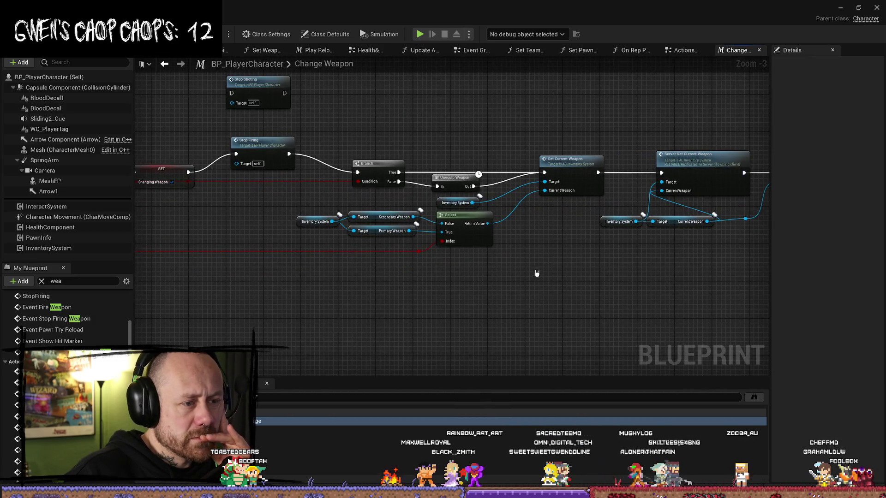
pyautogui.moveTo(527, 273); pyautogui.dragTo(463, 272)
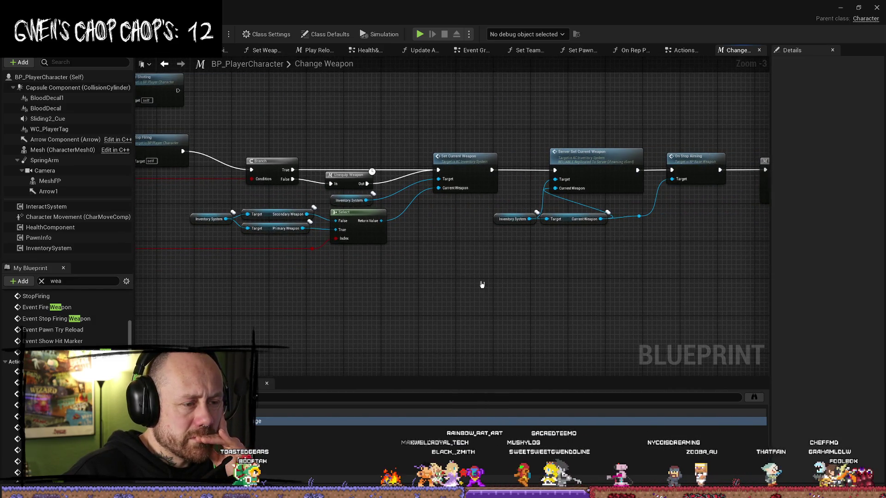
pyautogui.moveTo(548, 120); pyautogui.dragTo(492, 113)
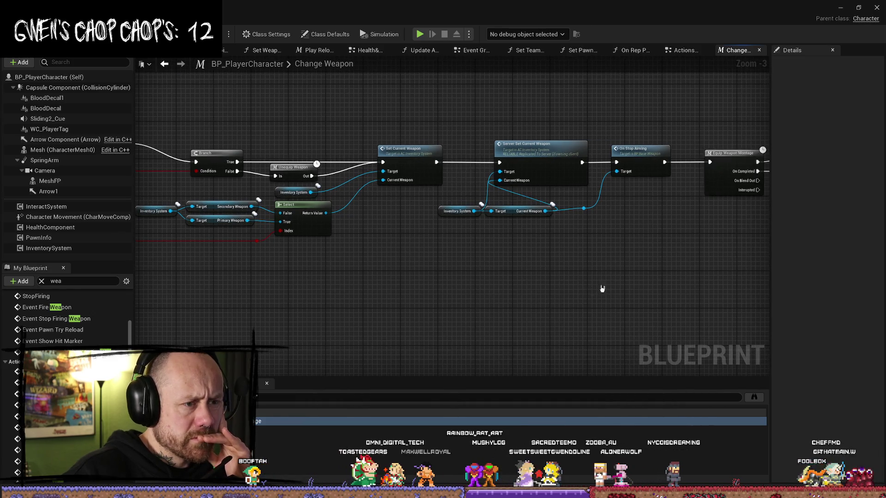
pyautogui.moveTo(597, 291); pyautogui.dragTo(534, 291)
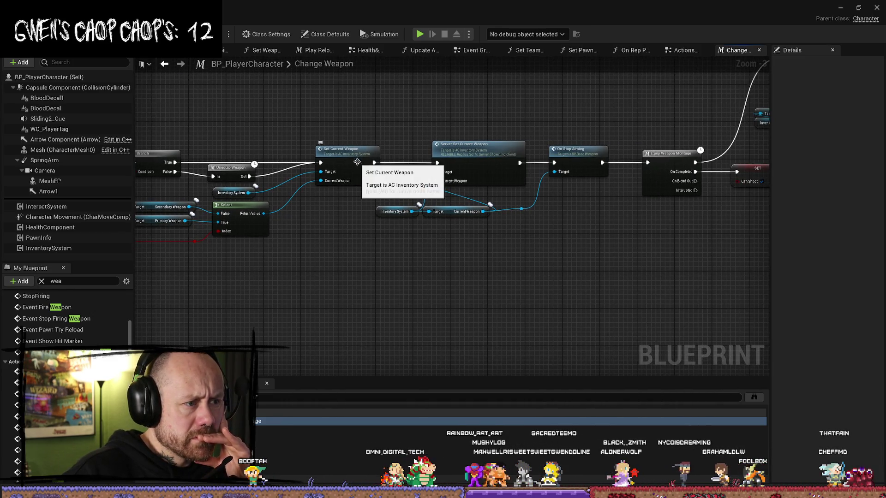
pyautogui.moveTo(571, 290); pyautogui.dragTo(431, 295)
# Step: Select the Server Set Current Weapon node and open its definition in AC_InventorySystem
pyautogui.click(322, 162)
pyautogui.moveTo(470, 257); pyautogui.dragTo(509, 261)
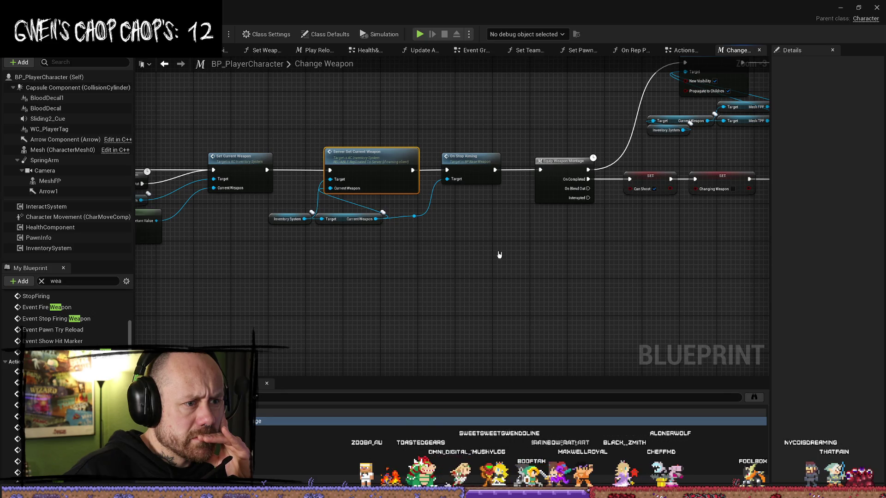
pyautogui.moveTo(358, 249); pyautogui.dragTo(306, 226)
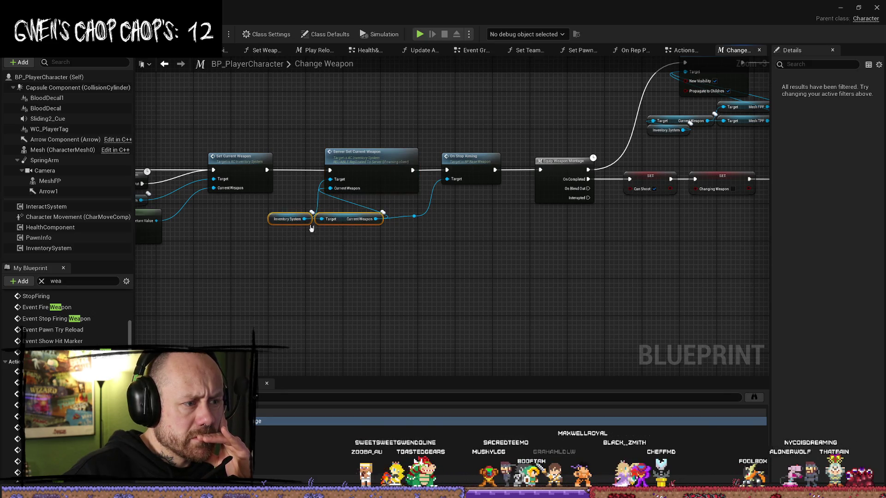
pyautogui.doubleClick(360, 162)
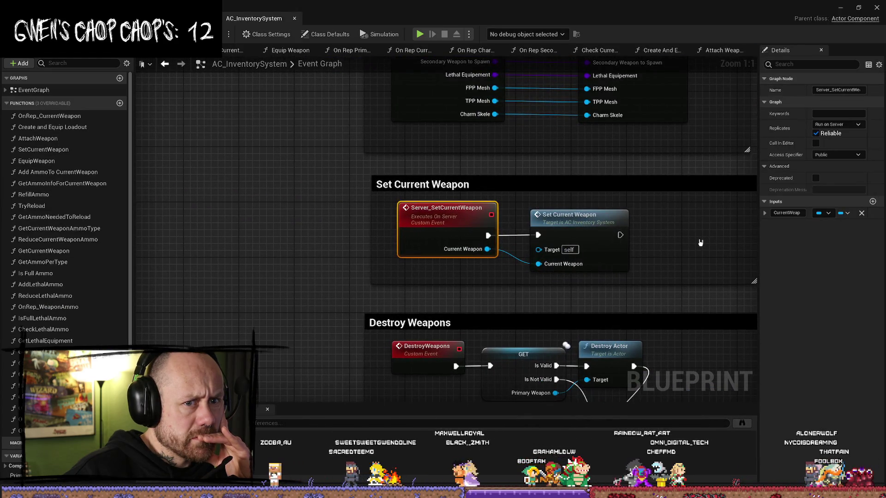
# Step: Open the Set Current Weapon function to check its SET w/ Notify for Current Weapon, then return
pyautogui.click(613, 231)
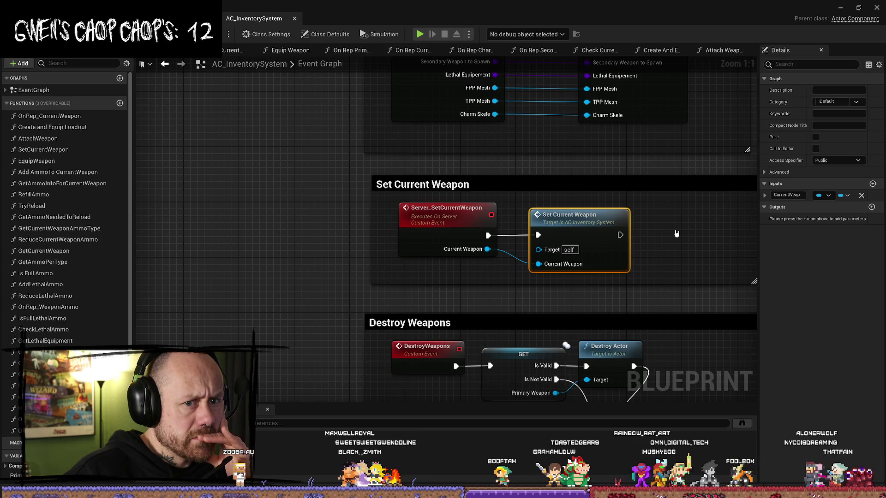
pyautogui.moveTo(681, 234); pyautogui.dragTo(547, 219)
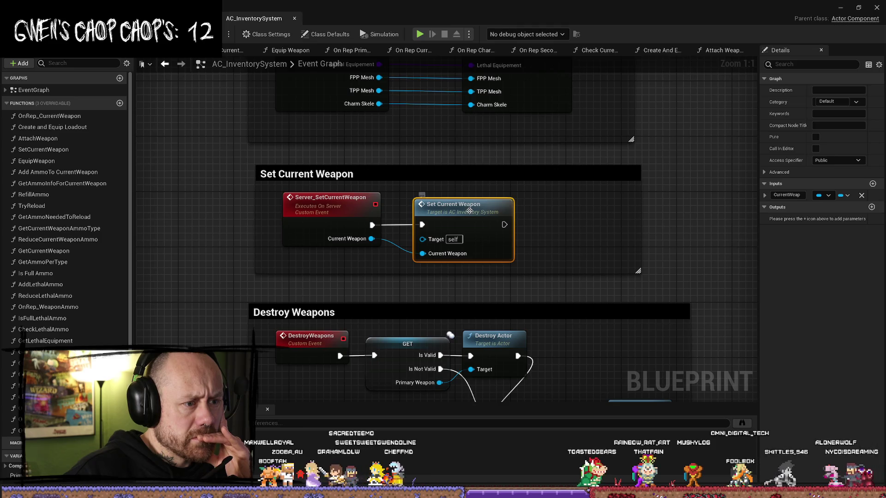
pyautogui.doubleClick(469, 211)
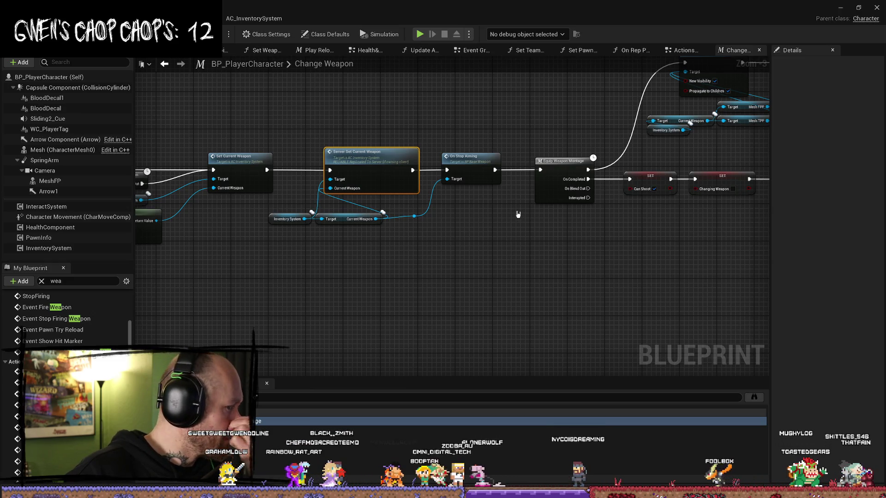
pyautogui.scroll(-1, 512, 219)
# Step: Pan back to the Server Set Current Weapon call and reopen AC_InventorySystem's Set Current Weapon function
pyautogui.scroll(1, 569, 241)
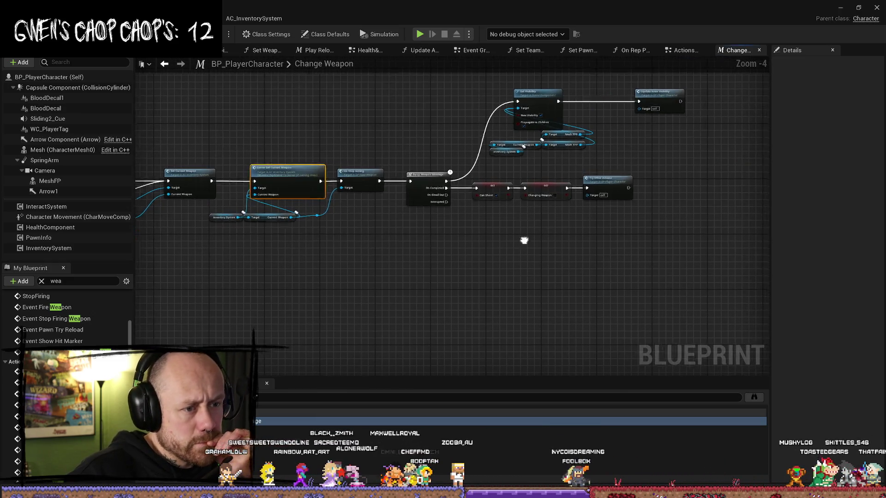
pyautogui.scroll(1, 474, 233)
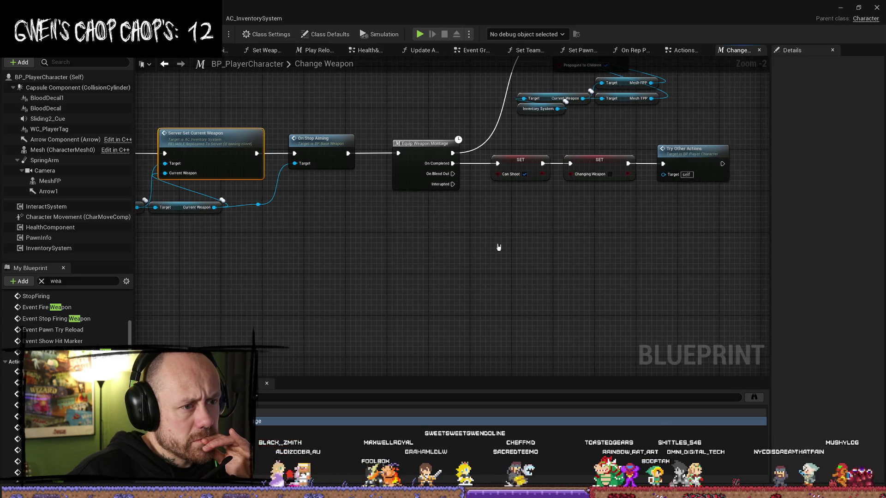
pyautogui.scroll(-1, 496, 247)
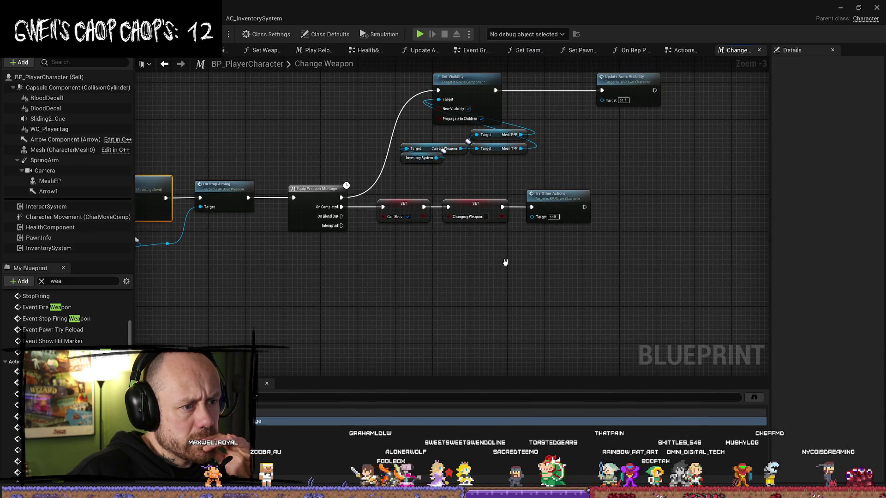
pyautogui.moveTo(291, 259); pyautogui.dragTo(535, 267)
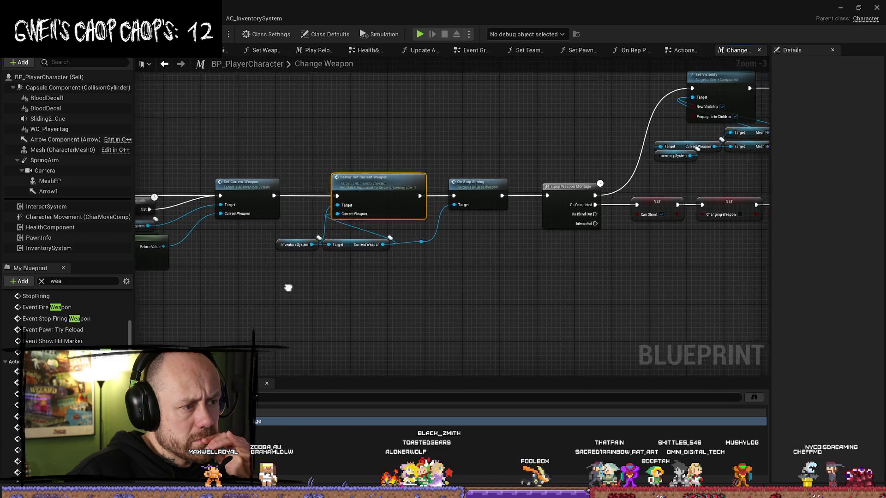
pyautogui.moveTo(288, 288); pyautogui.dragTo(429, 266)
pyautogui.moveTo(373, 273); pyautogui.dragTo(411, 265)
pyautogui.moveTo(453, 295)
pyautogui.mouseDown()
pyautogui.moveTo(366, 296)
pyautogui.moveTo(304, 277)
pyautogui.mouseUp()
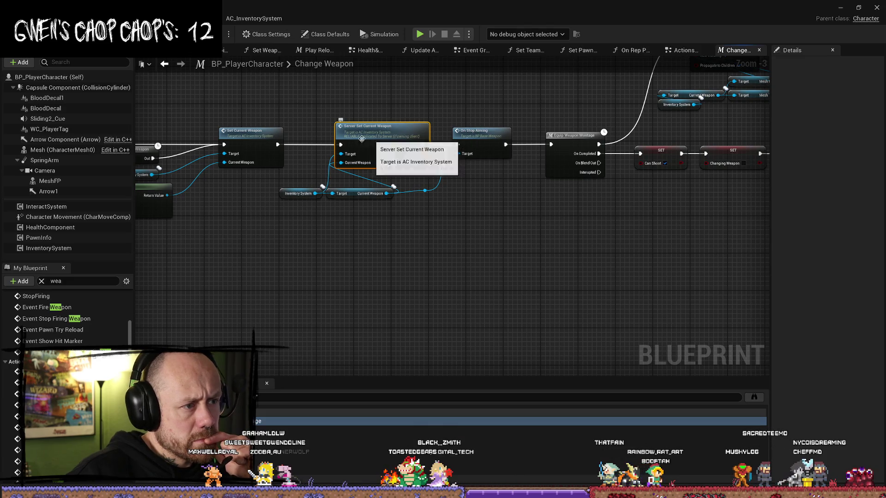
pyautogui.doubleClick(249, 134)
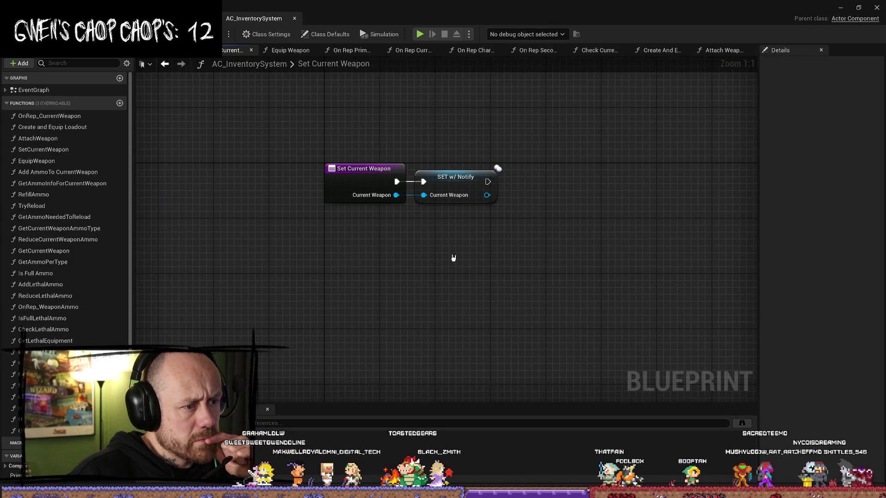
# Step: Return to the inventory Event Graph, check Server_SetCurrentWeapon, and open Set Current Weapon
pyautogui.hotkey('alt', 'Tab')
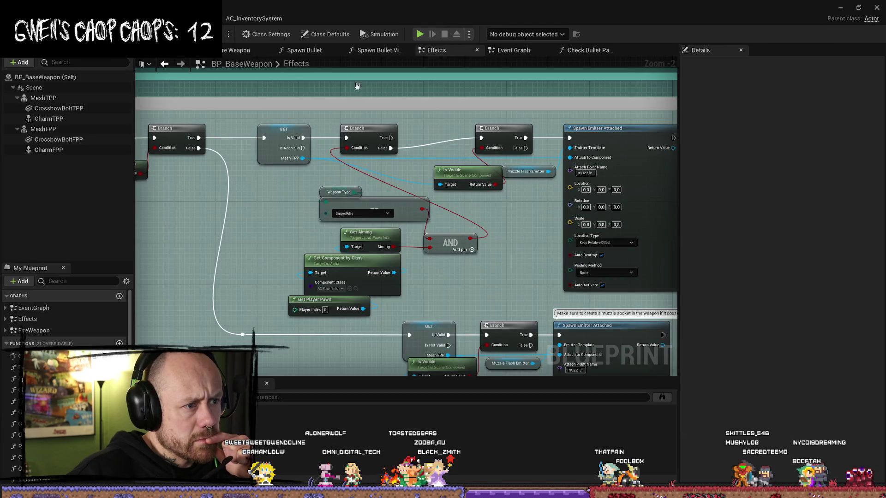
pyautogui.click(257, 18)
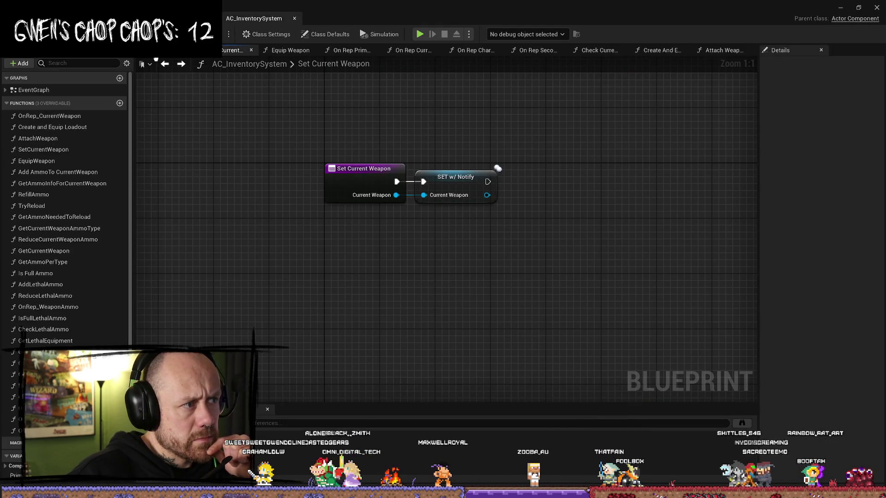
pyautogui.click(164, 64)
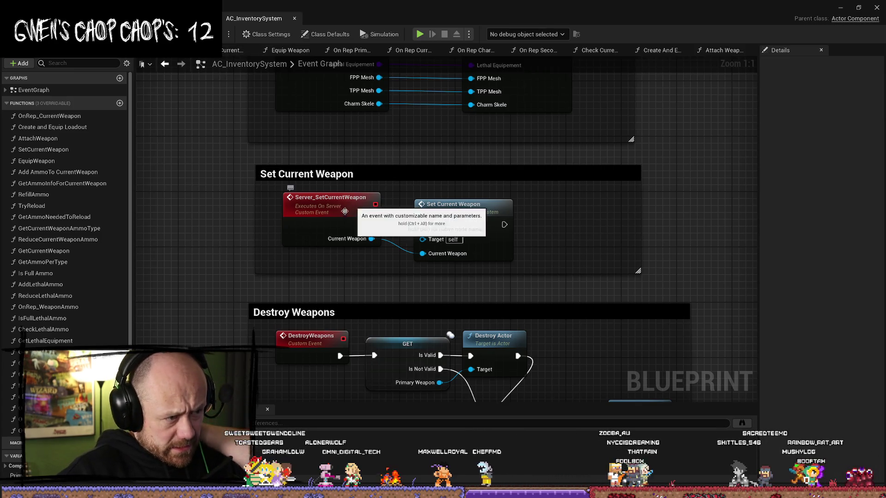
pyautogui.click(348, 208)
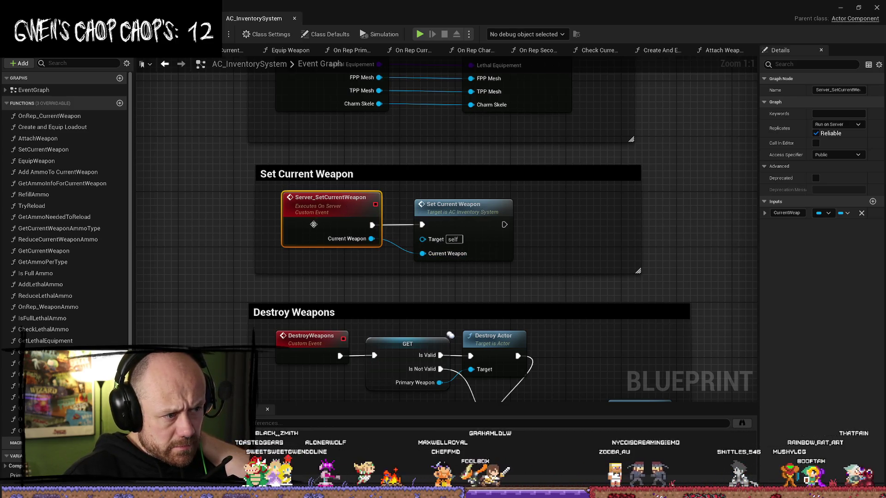
pyautogui.click(460, 217)
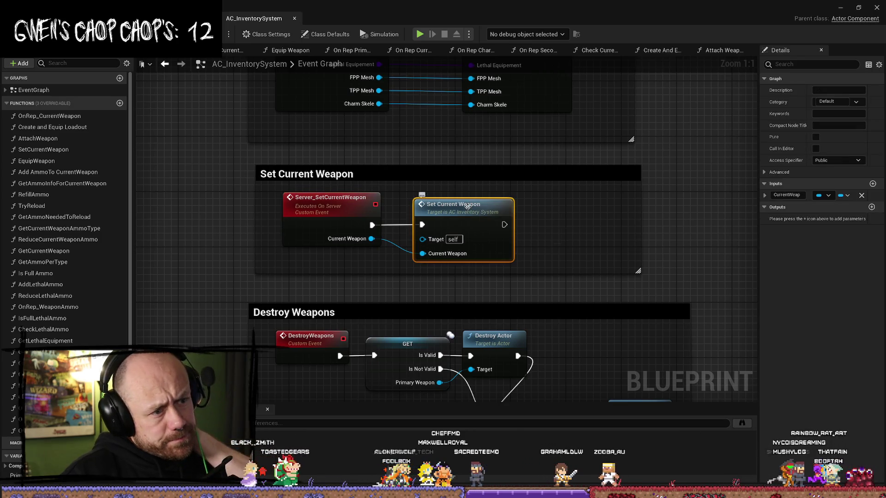
pyautogui.doubleClick(505, 226)
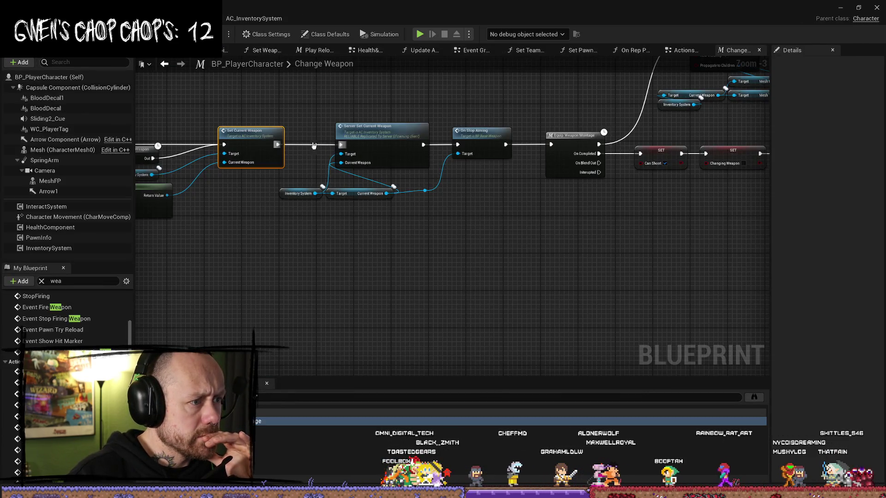
# Step: Review Unequip Weapon, Branch, Stop Firing and Equip Weapon Montage, then reopen Set Current Weapon
pyautogui.moveTo(314, 145)
pyautogui.mouseDown()
pyautogui.moveTo(342, 113)
pyautogui.moveTo(503, 134)
pyautogui.mouseUp()
pyautogui.moveTo(259, 120)
pyautogui.mouseDown()
pyautogui.moveTo(454, 151)
pyautogui.moveTo(158, 162)
pyautogui.mouseUp()
pyautogui.moveTo(462, 161)
pyautogui.mouseDown()
pyautogui.moveTo(462, 122)
pyautogui.moveTo(426, 125)
pyautogui.mouseUp()
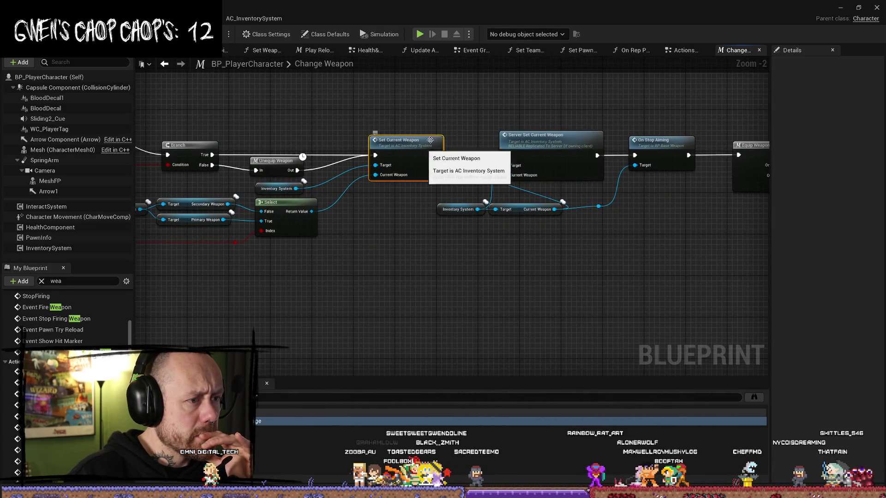
pyautogui.click(427, 143)
pyautogui.scroll(1, 427, 143)
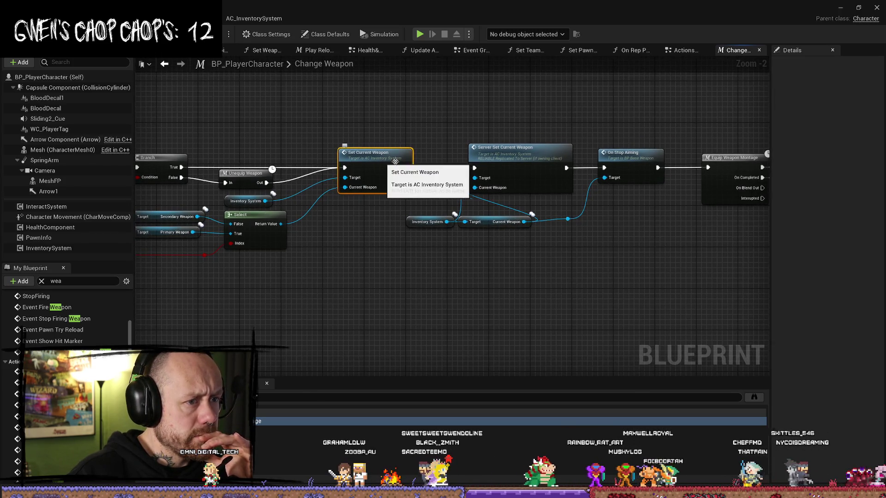
pyautogui.moveTo(540, 206); pyautogui.dragTo(466, 273)
pyautogui.doubleClick(364, 159)
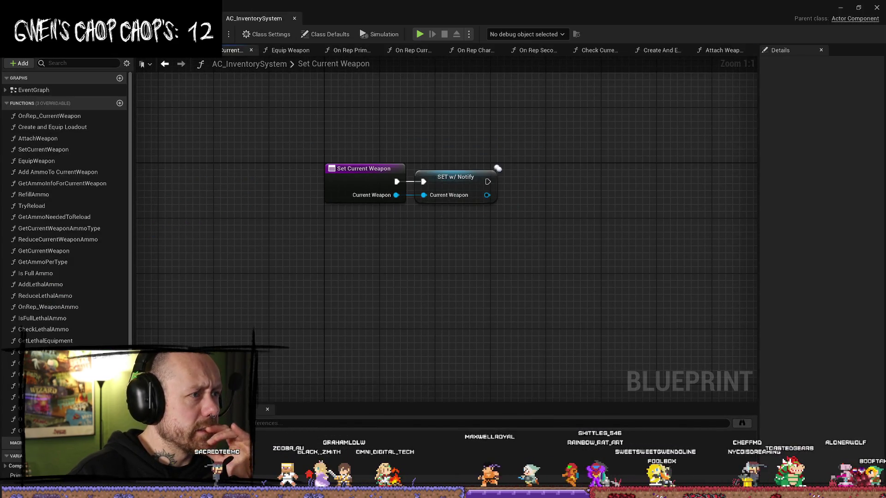
# Step: Go to the Server_SetCurrentWeapon event, then move down to Server_DropWeapon and the Show crosshair block
pyautogui.hotkey('alt', 'Tab')
pyautogui.doubleClick(498, 172)
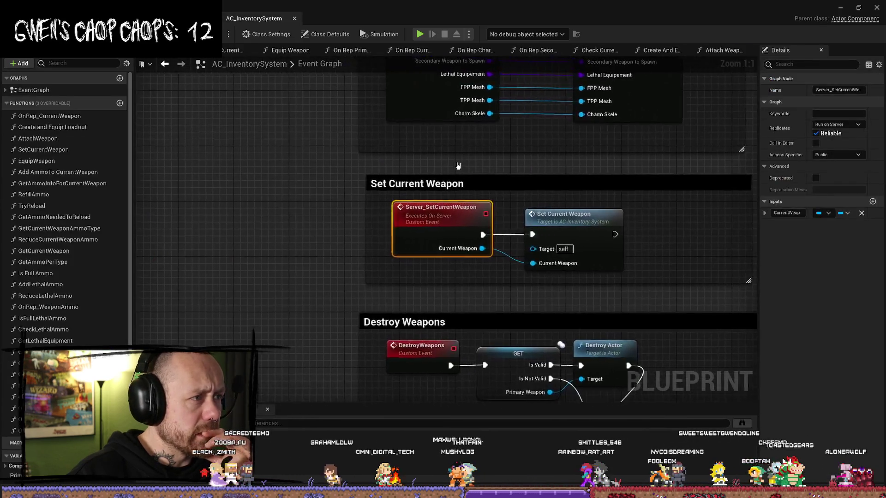
pyautogui.scroll(-1, 567, 180)
pyautogui.scroll(-1, 591, 230)
pyautogui.moveTo(391, 349)
pyautogui.mouseDown()
pyautogui.moveTo(388, 242)
pyautogui.moveTo(349, 173)
pyautogui.mouseUp()
pyautogui.moveTo(398, 268); pyautogui.dragTo(405, 210)
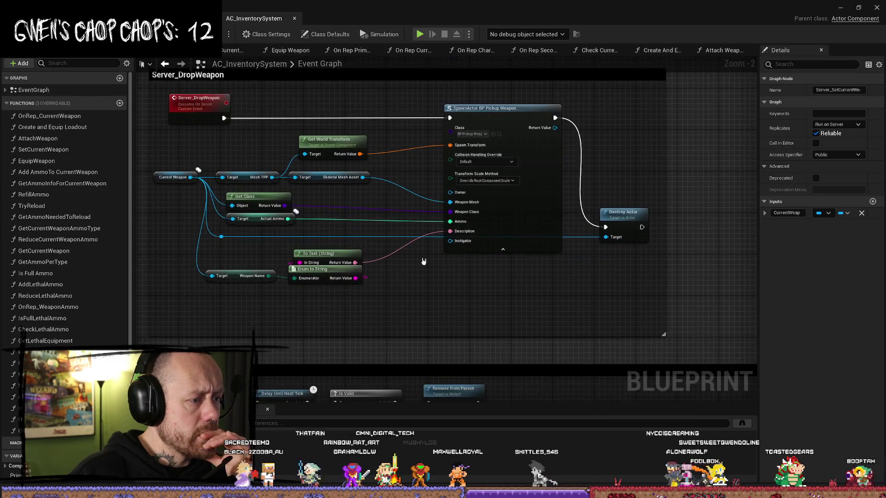
# Step: Look over the crosshair widget logic, On End Play, DropWeapon spawn nodes and DestroyWeapons event
pyautogui.scroll(-1, 461, 203)
pyautogui.moveTo(479, 203); pyautogui.dragTo(561, 158)
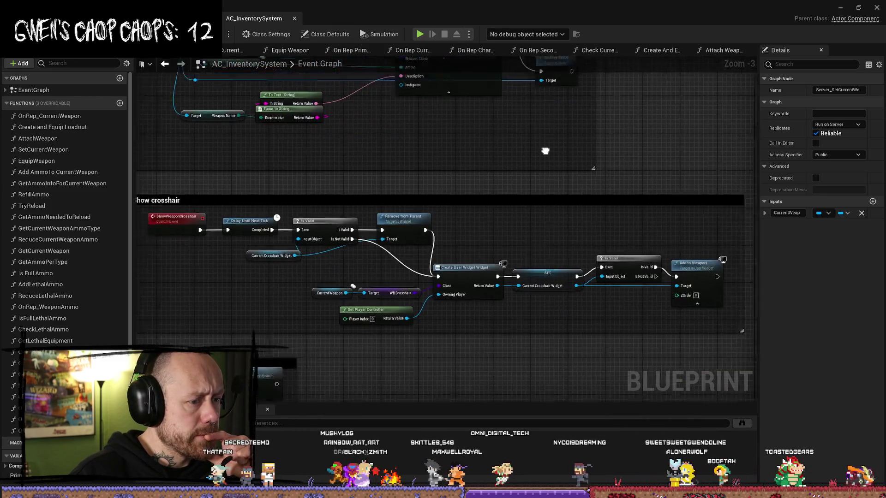
pyautogui.moveTo(516, 378)
pyautogui.mouseDown()
pyautogui.moveTo(518, 230)
pyautogui.moveTo(446, 259)
pyautogui.moveTo(411, 320)
pyautogui.mouseUp()
pyautogui.moveTo(561, 154); pyautogui.dragTo(543, 227)
pyautogui.scroll(-3, 544, 227)
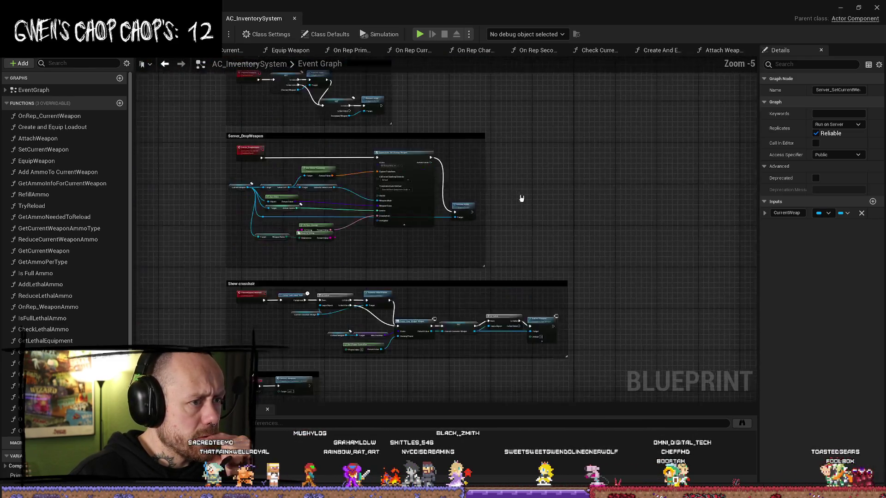
pyautogui.moveTo(524, 171); pyautogui.dragTo(514, 119)
pyautogui.scroll(5, 514, 119)
pyautogui.moveTo(357, 139); pyautogui.dragTo(314, 218)
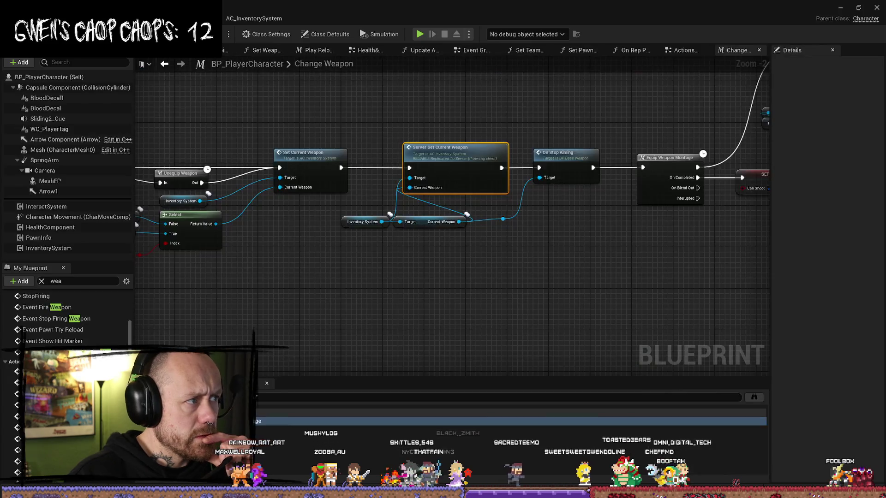
# Step: Follow the Change Weapon logic past Equip Weapon Montage to Try Other Actions and Set Visibility
pyautogui.moveTo(577, 282); pyautogui.dragTo(394, 288)
pyautogui.moveTo(474, 252); pyautogui.dragTo(383, 254)
pyautogui.moveTo(550, 270); pyautogui.dragTo(385, 268)
pyautogui.moveTo(398, 202); pyautogui.dragTo(429, 300)
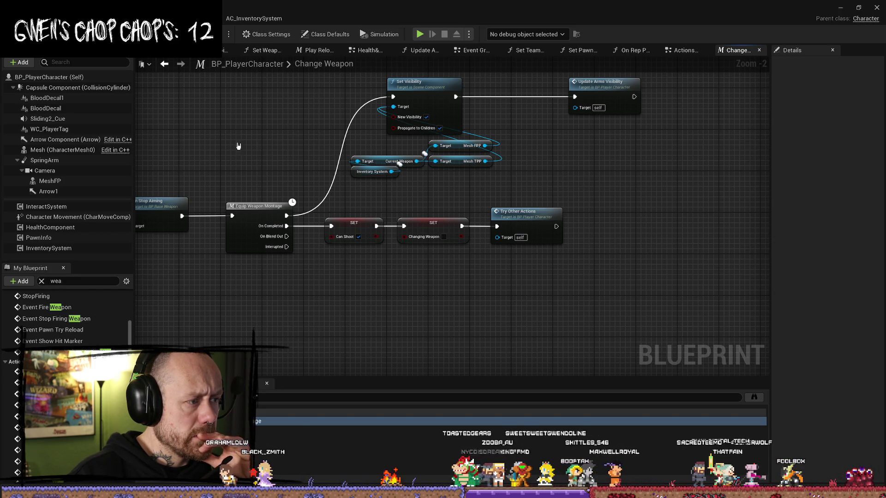
# Step: Recheck On Stop Aiming, Server Set Current Weapon and Set Visibility, then go to the Actions Graph
pyautogui.moveTo(273, 147); pyautogui.dragTo(369, 148)
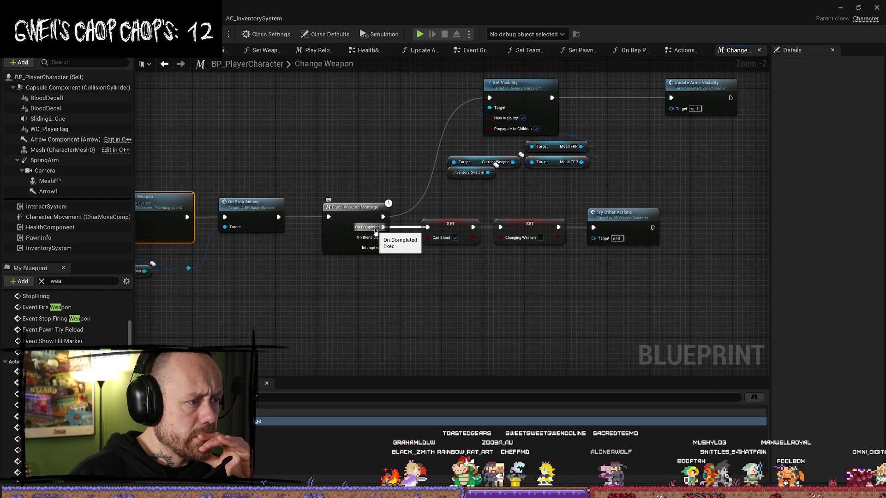
pyautogui.moveTo(324, 154)
pyautogui.mouseDown()
pyautogui.moveTo(460, 150)
pyautogui.moveTo(279, 223)
pyautogui.mouseUp()
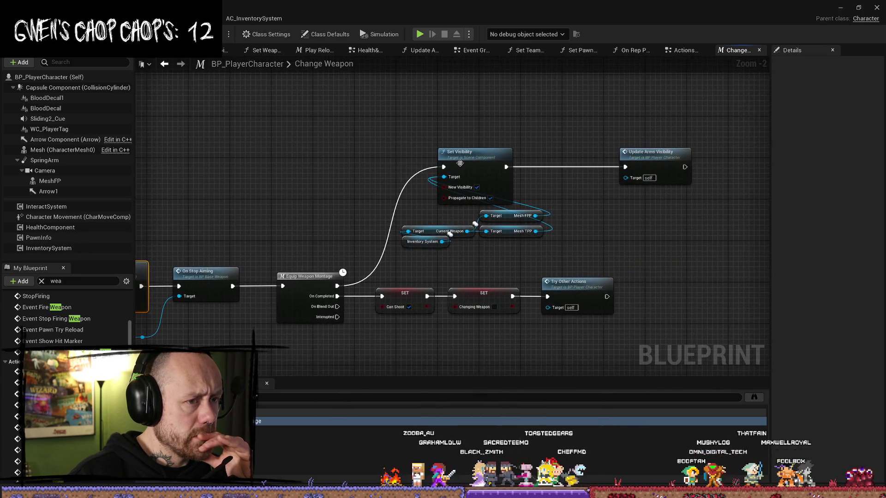
pyautogui.click(490, 154)
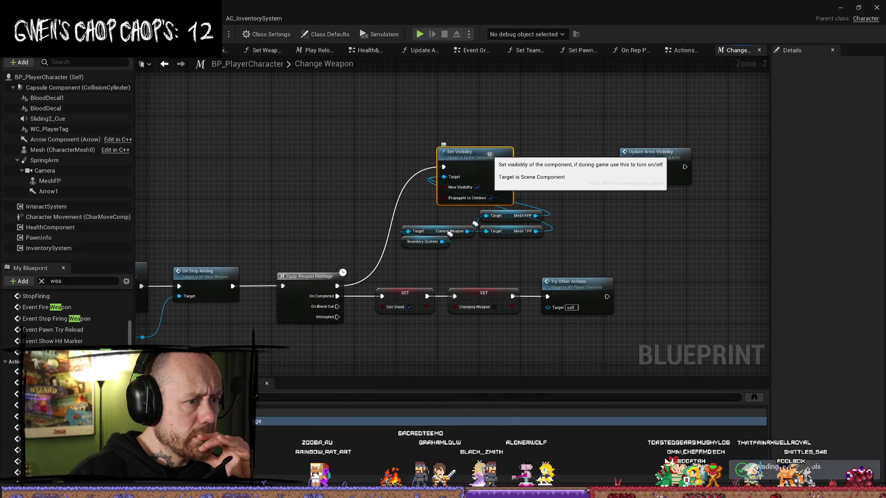
pyautogui.moveTo(443, 187)
pyautogui.mouseDown()
pyautogui.moveTo(576, 194)
pyautogui.moveTo(550, 152)
pyautogui.moveTo(278, 189)
pyautogui.moveTo(564, 144)
pyautogui.moveTo(311, 160)
pyautogui.mouseUp()
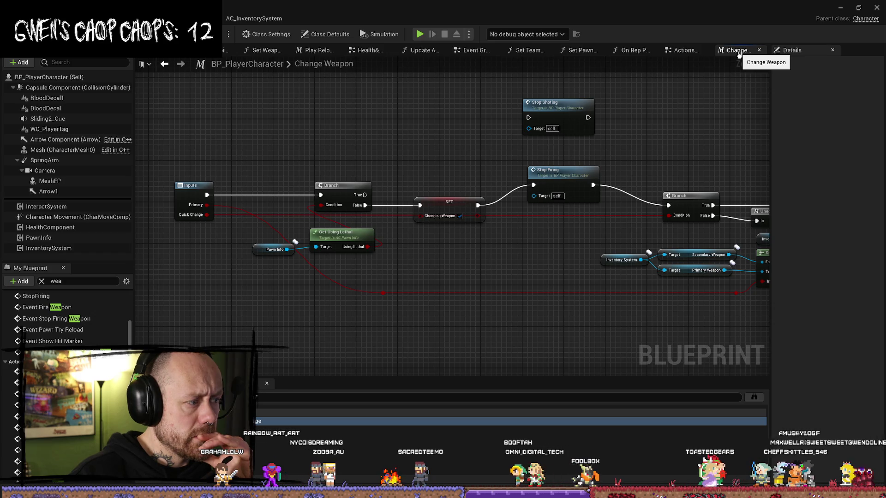
pyautogui.click(683, 50)
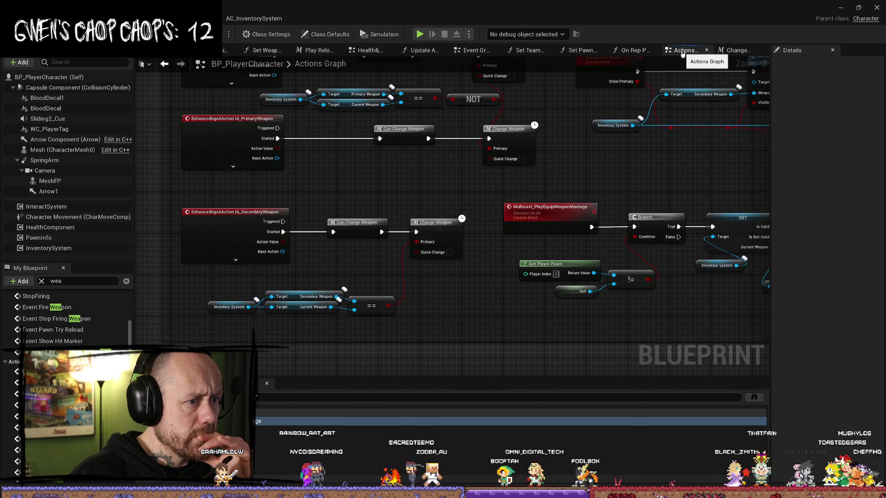
pyautogui.click(233, 211)
pyautogui.click(390, 200)
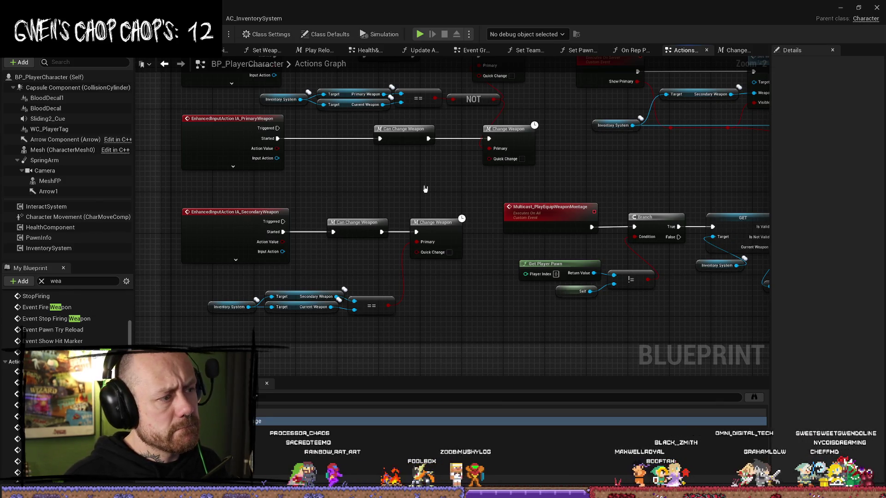
pyautogui.moveTo(528, 146); pyautogui.dragTo(491, 176)
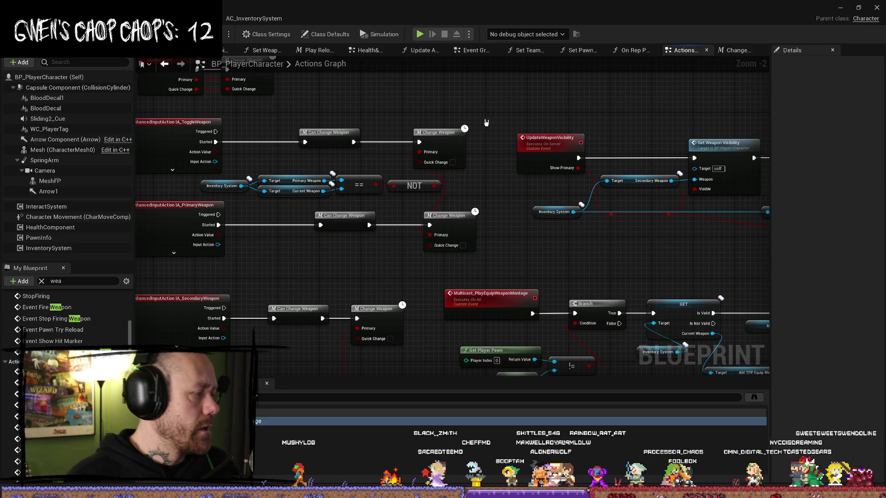
pyautogui.moveTo(530, 112); pyautogui.dragTo(502, 122)
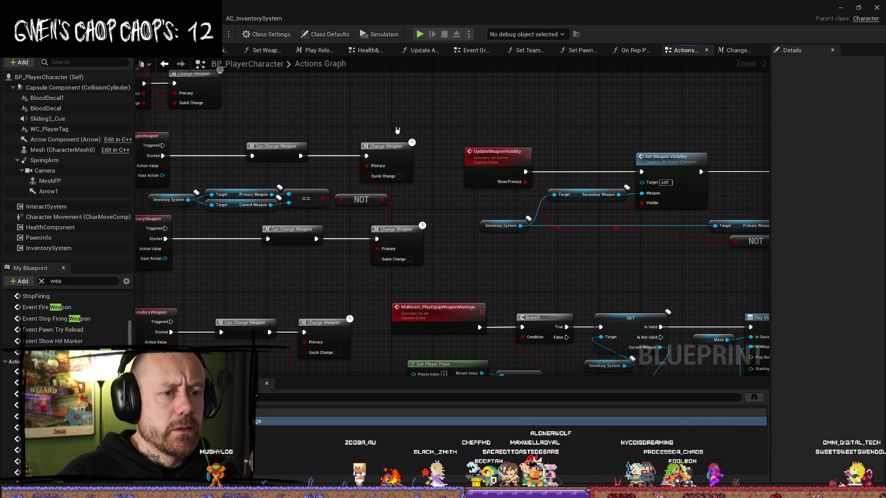
pyautogui.scroll(1, 422, 169)
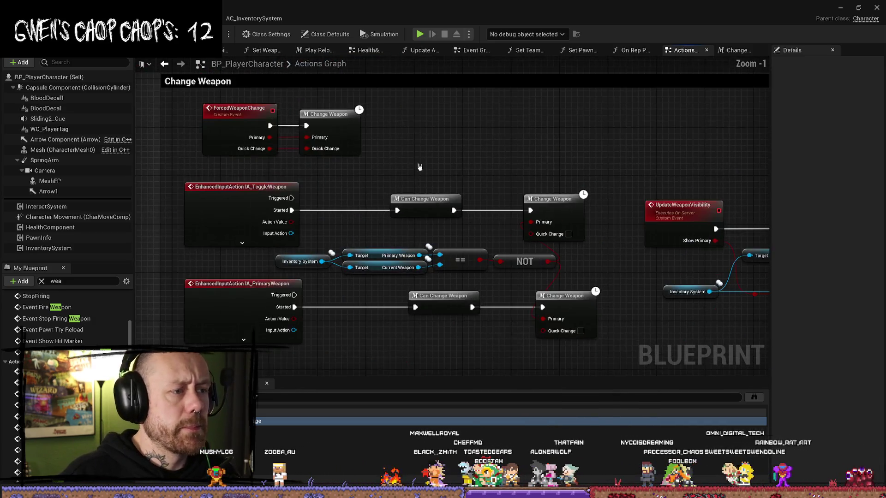
pyautogui.click(284, 141)
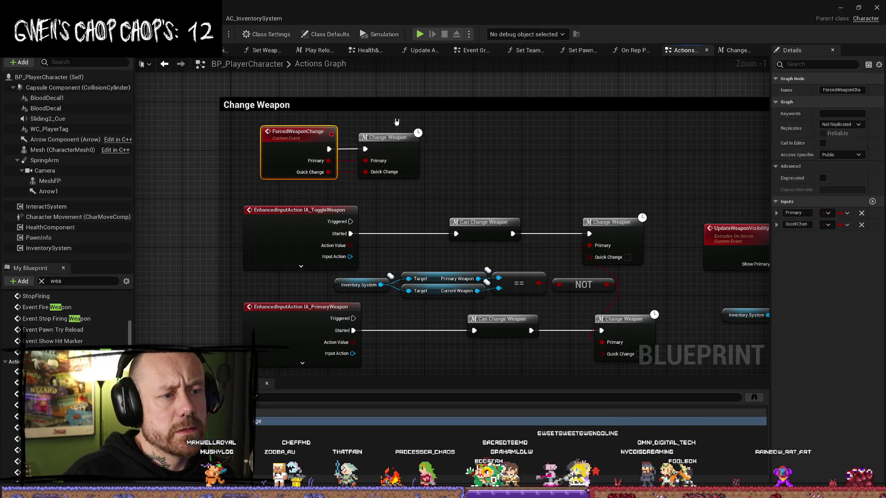
pyautogui.doubleClick(387, 138)
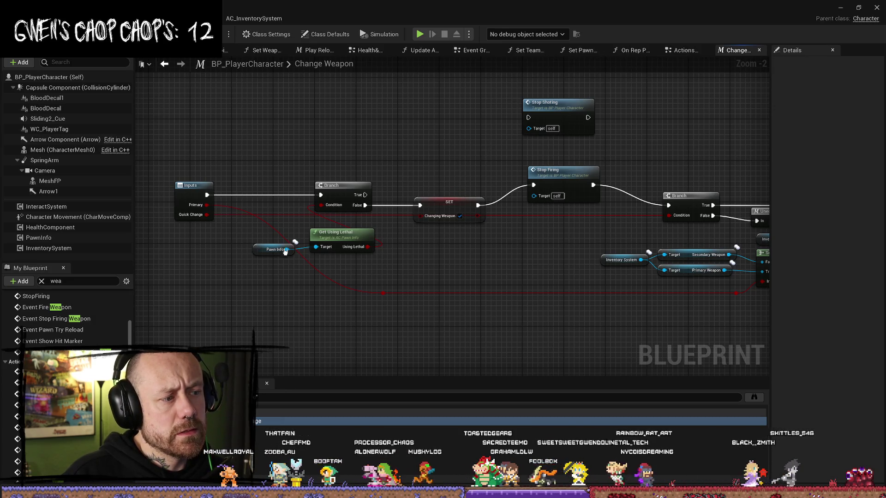
# Step: Inspect the PawnInfo getter and pan the Change Weapon graph over to Set Current Weapon
pyautogui.click(257, 251)
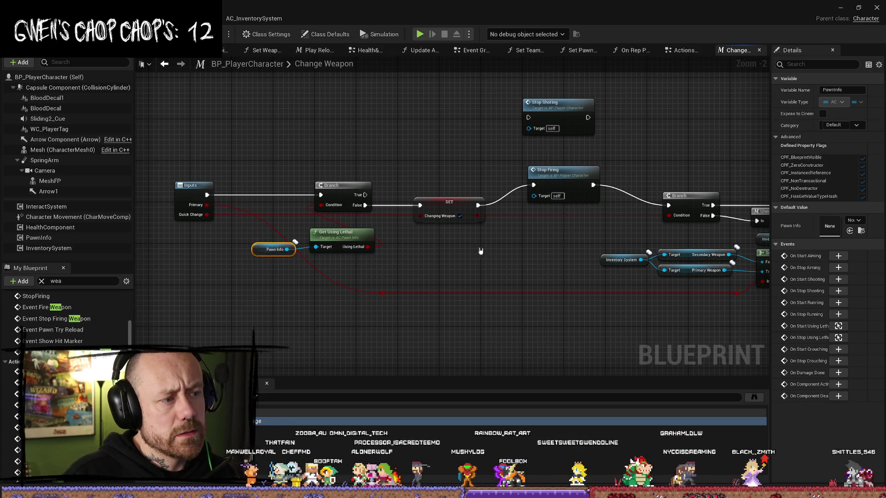
pyautogui.moveTo(470, 251); pyautogui.dragTo(451, 249)
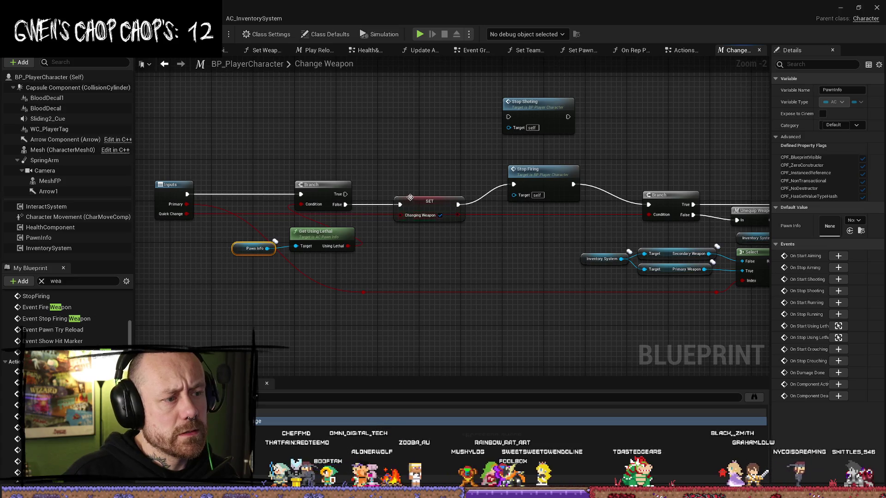
pyautogui.moveTo(529, 250); pyautogui.dragTo(389, 243)
pyautogui.moveTo(581, 162)
pyautogui.mouseDown()
pyautogui.moveTo(575, 142)
pyautogui.moveTo(498, 136)
pyautogui.mouseUp()
pyautogui.moveTo(627, 328); pyautogui.dragTo(629, 315)
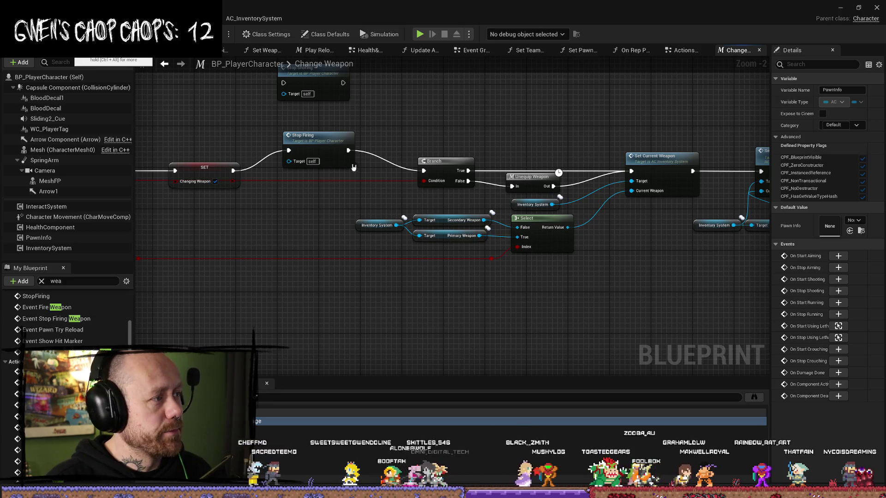
# Step: Save BP_PlayerCharacter, then box-select the Inventory System and weapon getter nodes
pyautogui.hotkey('ctrl', 's')
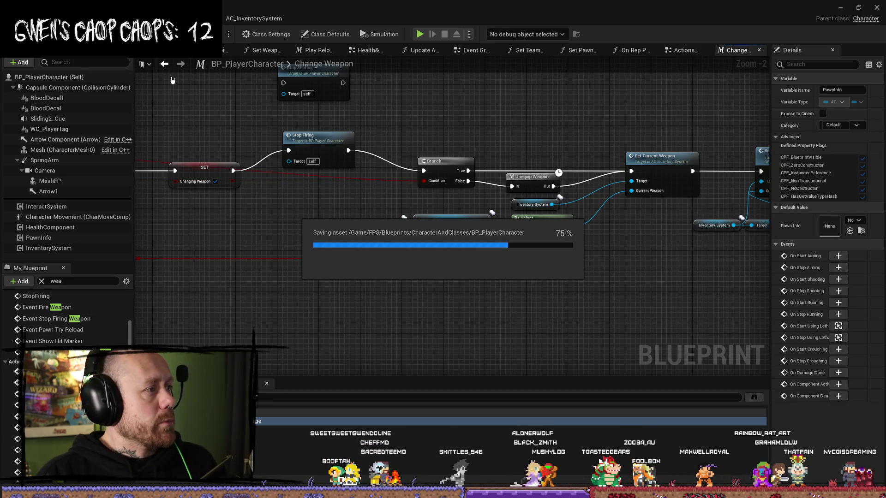
pyautogui.moveTo(309, 180); pyautogui.dragTo(441, 237)
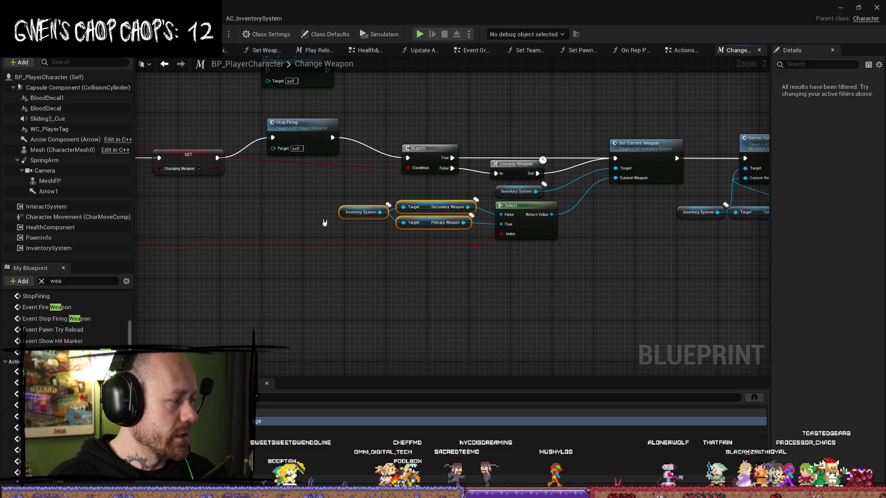
pyautogui.moveTo(304, 185); pyautogui.dragTo(452, 228)
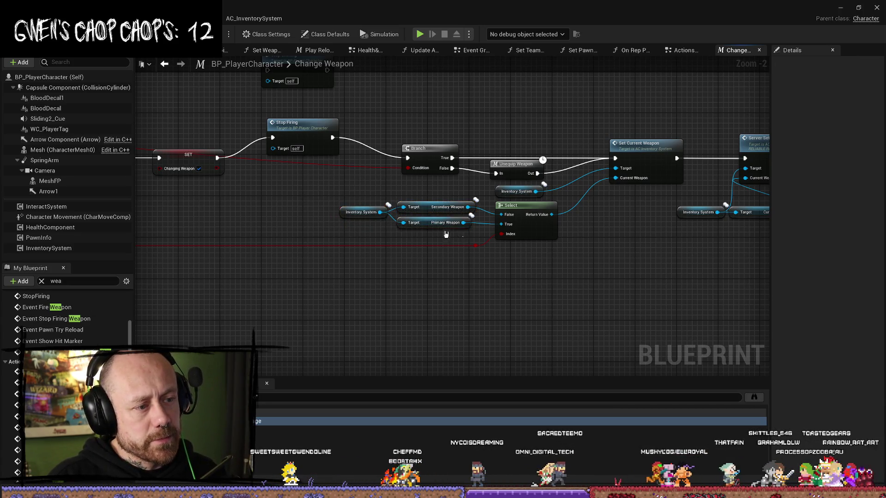
pyautogui.click(461, 241)
pyautogui.hotkey('ctrl', 'z')
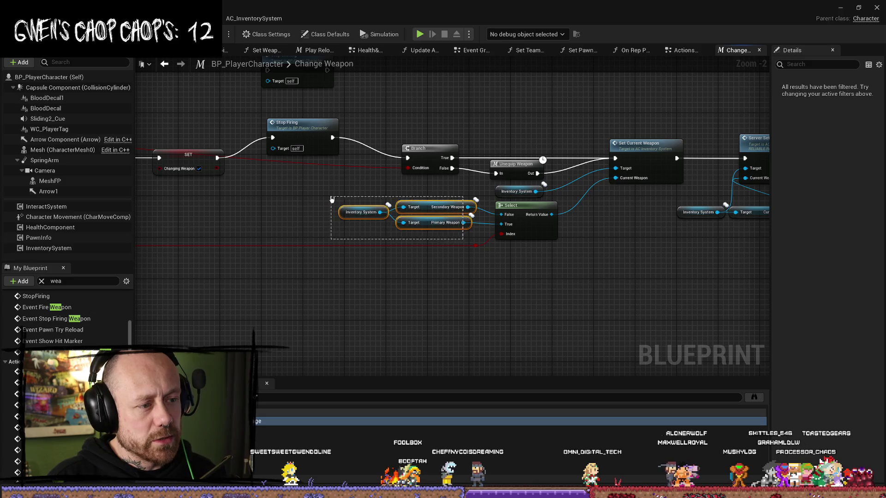
pyautogui.hotkey('ctrl', 'y')
pyautogui.hotkey('ctrl', 'z')
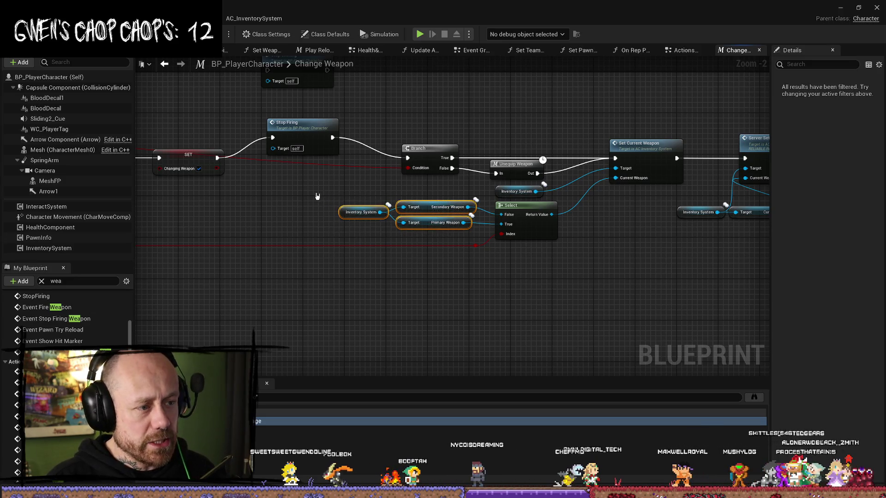
pyautogui.click(330, 200)
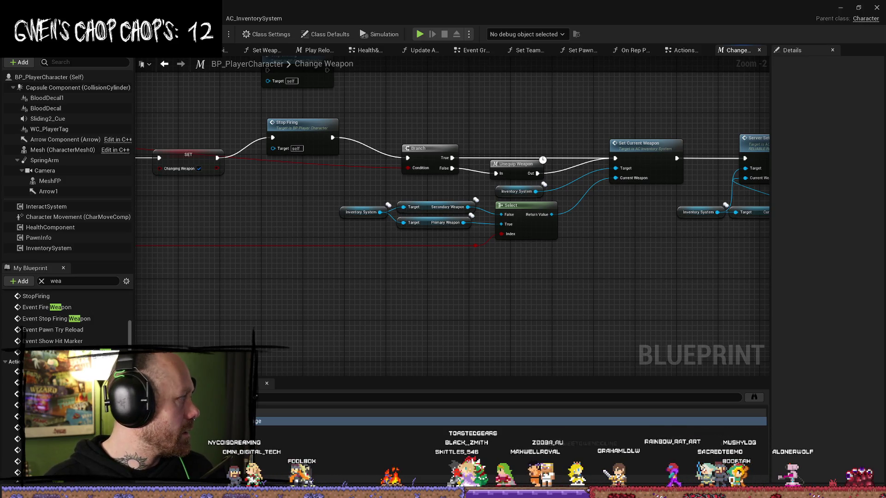
# Step: Zoom in on the Server Set Current Weapon node and select it to check it
pyautogui.moveTo(651, 316)
pyautogui.mouseDown()
pyautogui.moveTo(603, 303)
pyautogui.moveTo(646, 273)
pyautogui.moveTo(562, 276)
pyautogui.mouseUp()
pyautogui.scroll(1, 622, 289)
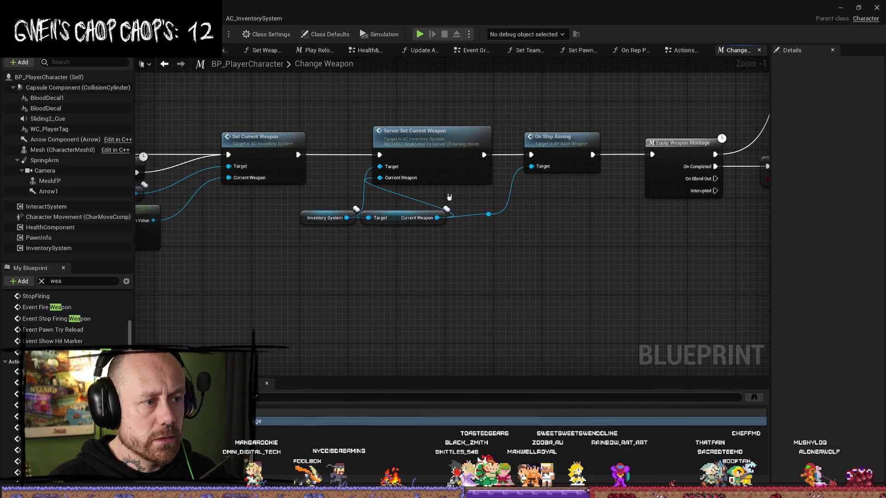
pyautogui.click(443, 133)
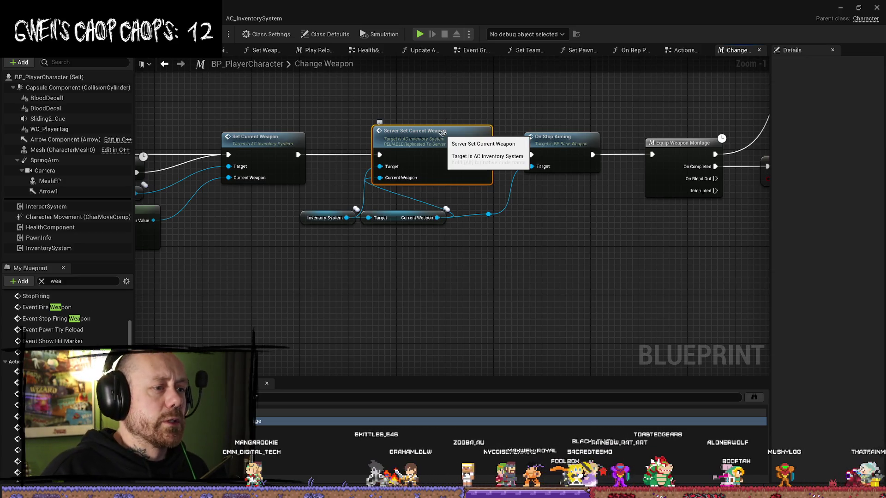
pyautogui.click(617, 256)
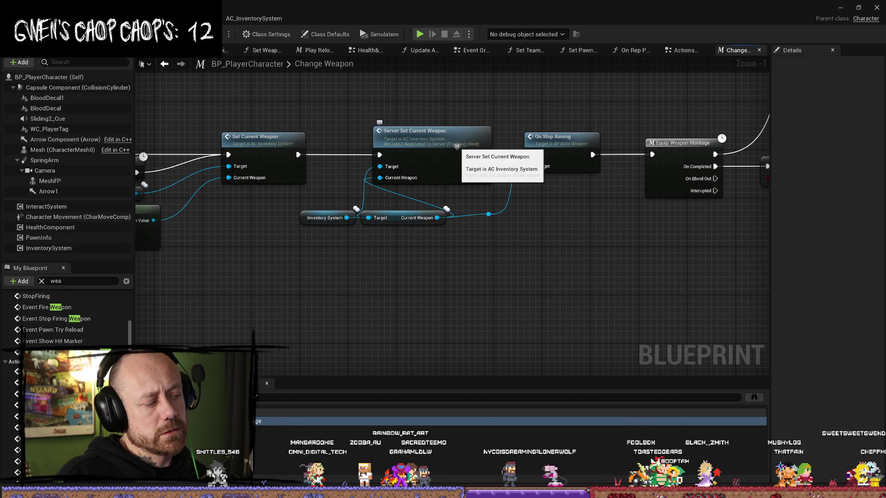
# Step: Jump to the Server_SetCurrentWeapon event in AC_InventorySystem and frame its Set Current Weapon call
pyautogui.doubleClick(456, 147)
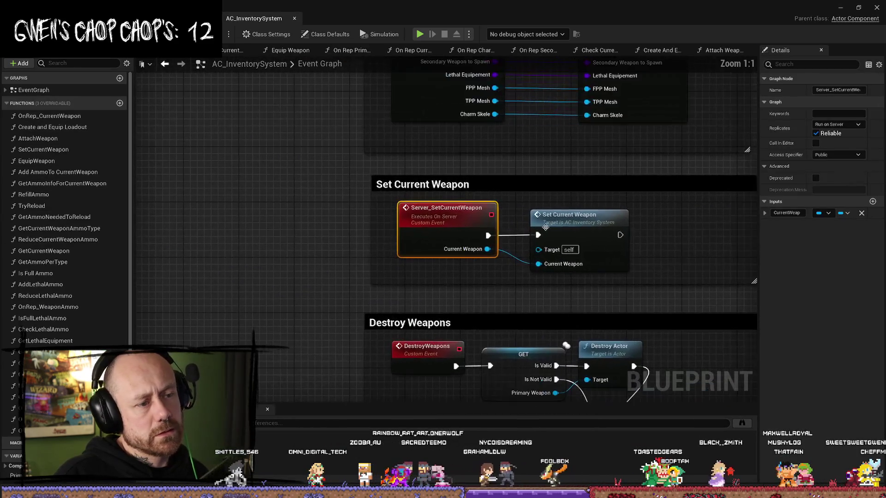
pyautogui.click(507, 235)
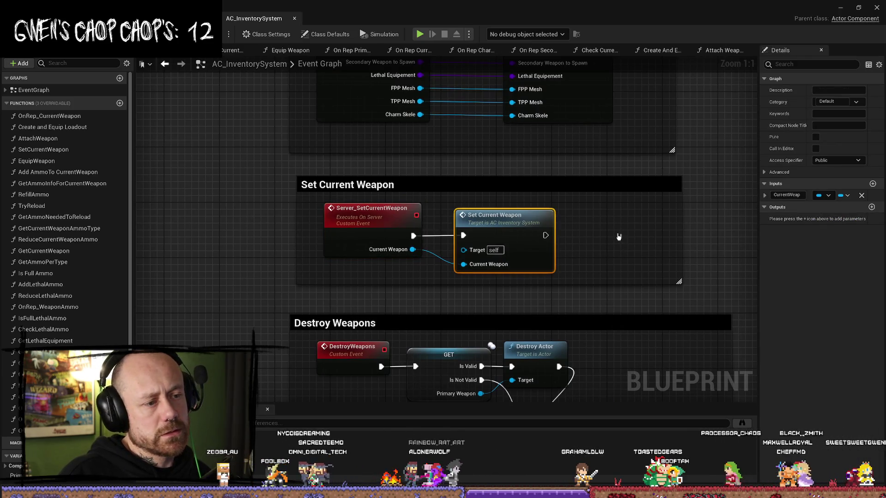
pyautogui.scroll(-6, 577, 214)
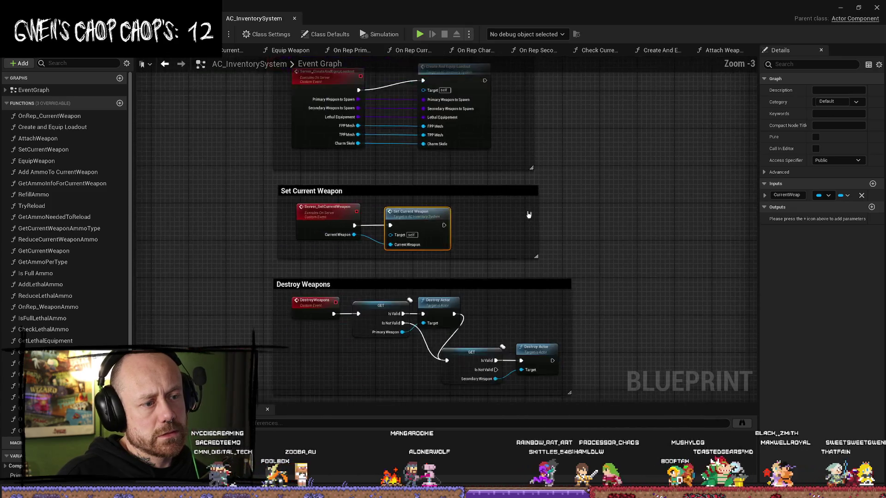
pyautogui.scroll(4, 577, 213)
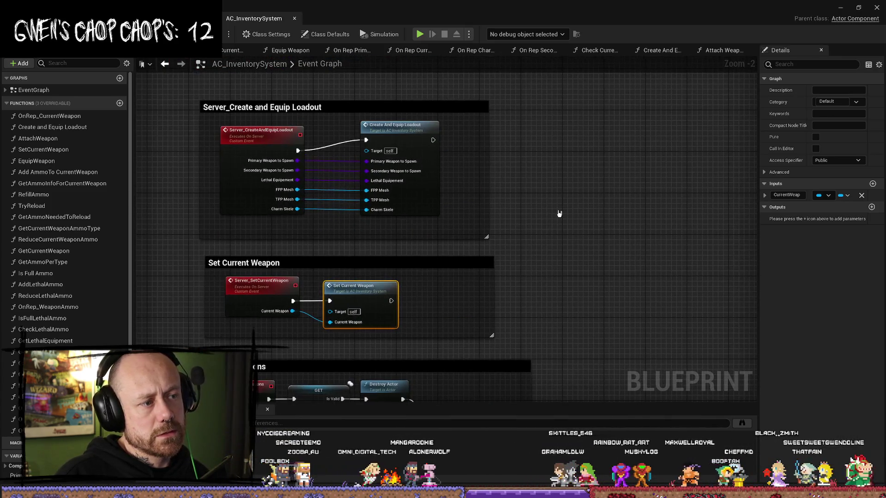
pyautogui.moveTo(531, 144); pyautogui.dragTo(509, 147)
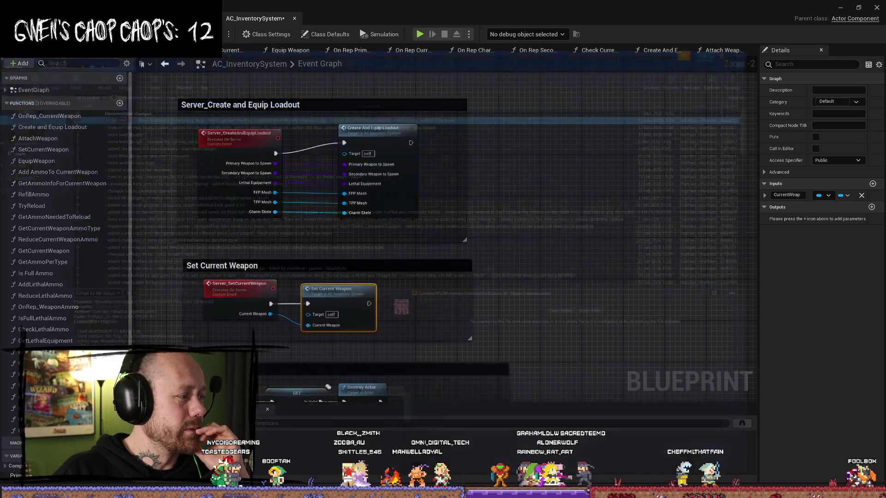
# Step: Drag the Set Current Weapon comment box's top edge up to make it slightly taller
pyautogui.hotkey('alt', 'Tab')
pyautogui.hotkey('alt', 'Tab')
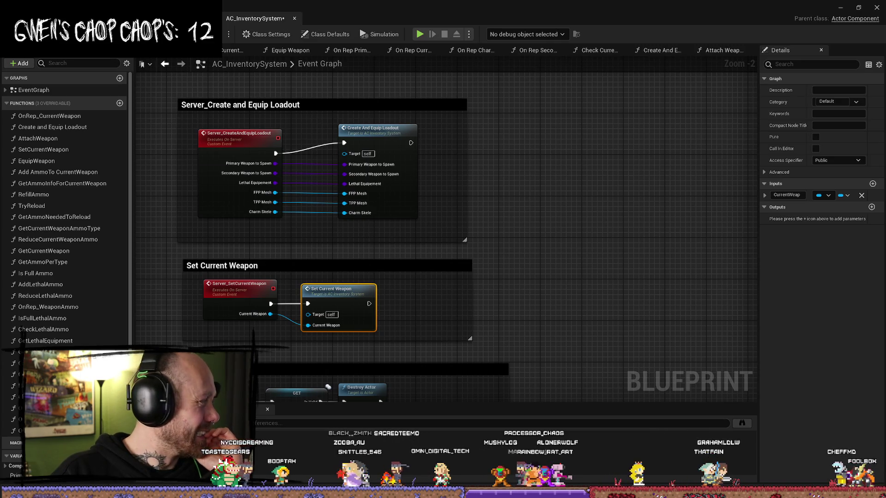
pyautogui.click(353, 258)
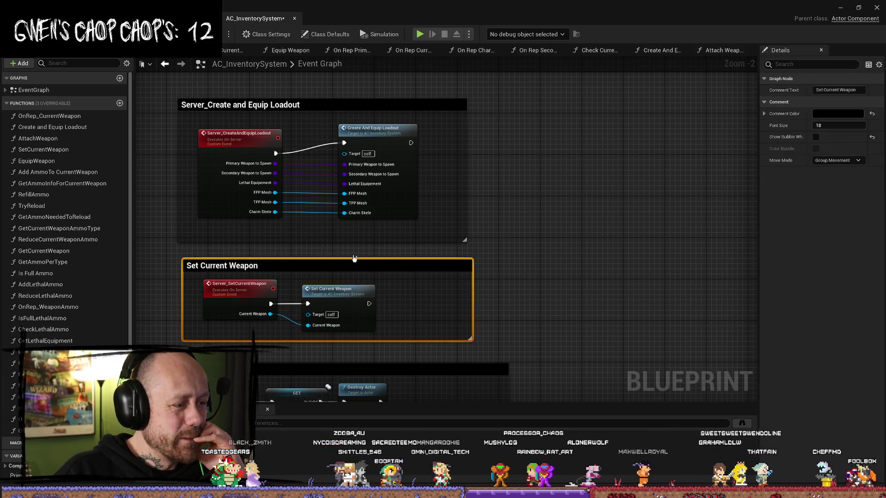
pyautogui.moveTo(354, 258); pyautogui.dragTo(354, 254)
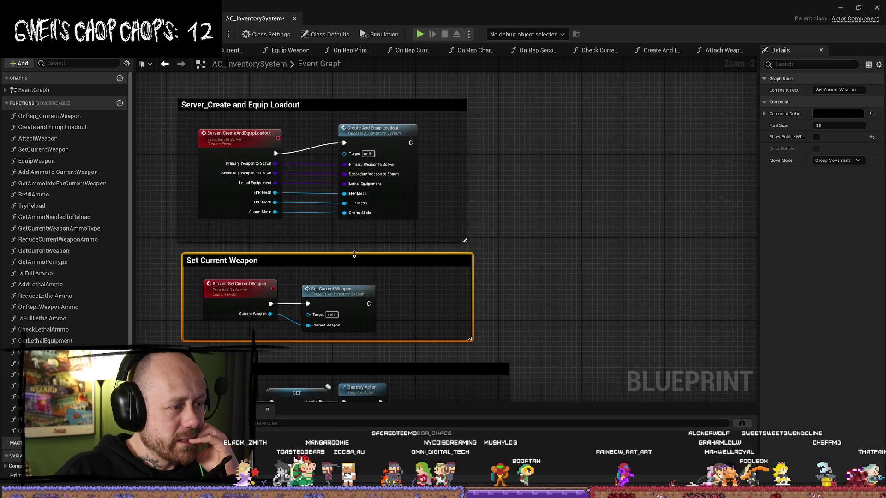
pyautogui.click(546, 265)
# Step: Inspect the Server_CreateAndEquipLoadout event and the Set Current Weapon call node
pyautogui.moveTo(460, 189); pyautogui.dragTo(502, 217)
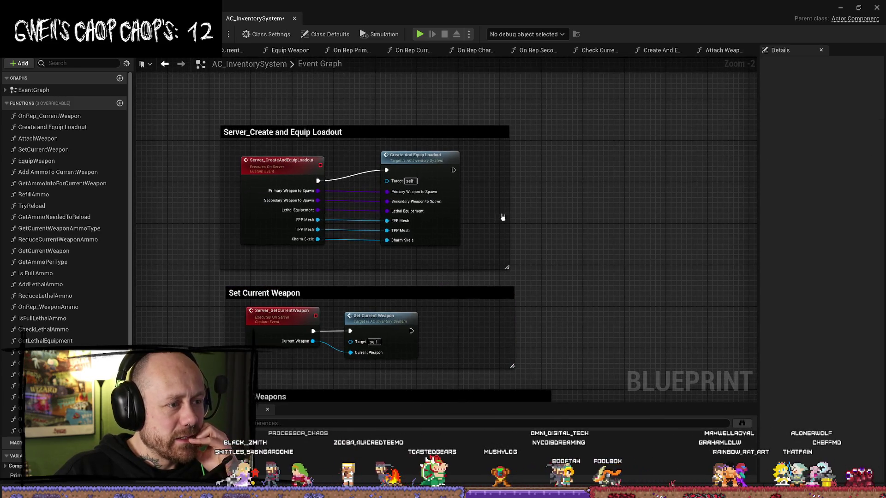
pyautogui.scroll(-1, 569, 162)
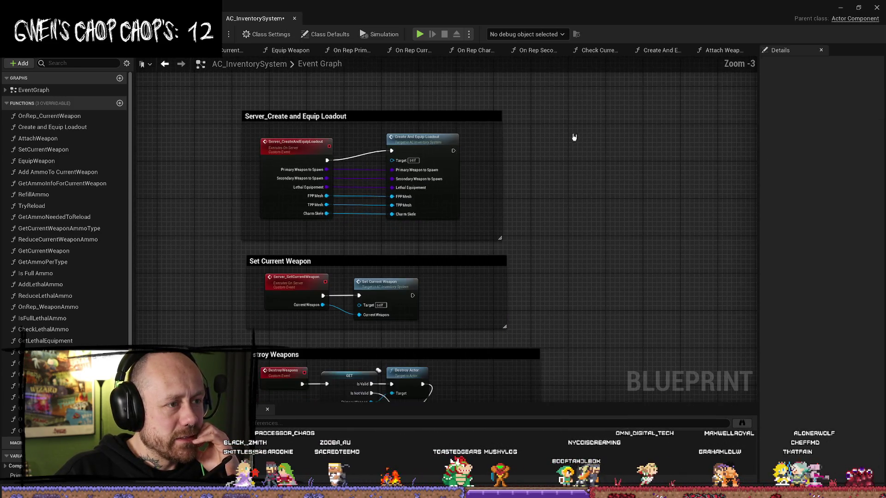
pyautogui.click(292, 153)
pyautogui.scroll(1, 580, 179)
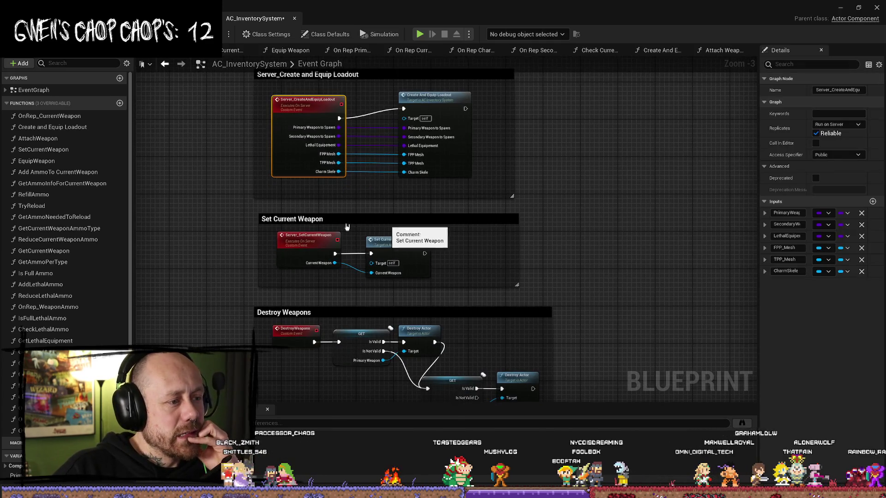
pyautogui.scroll(1, 433, 235)
pyautogui.click(457, 247)
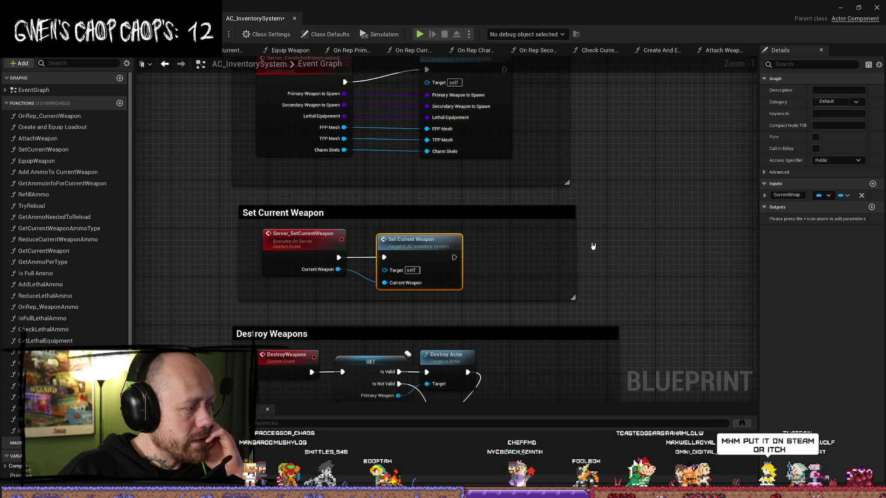
pyautogui.moveTo(639, 239)
pyautogui.mouseDown()
pyautogui.moveTo(595, 219)
pyautogui.moveTo(585, 203)
pyautogui.moveTo(589, 188)
pyautogui.moveTo(475, 222)
pyautogui.moveTo(451, 217)
pyautogui.mouseUp()
pyautogui.click(575, 191)
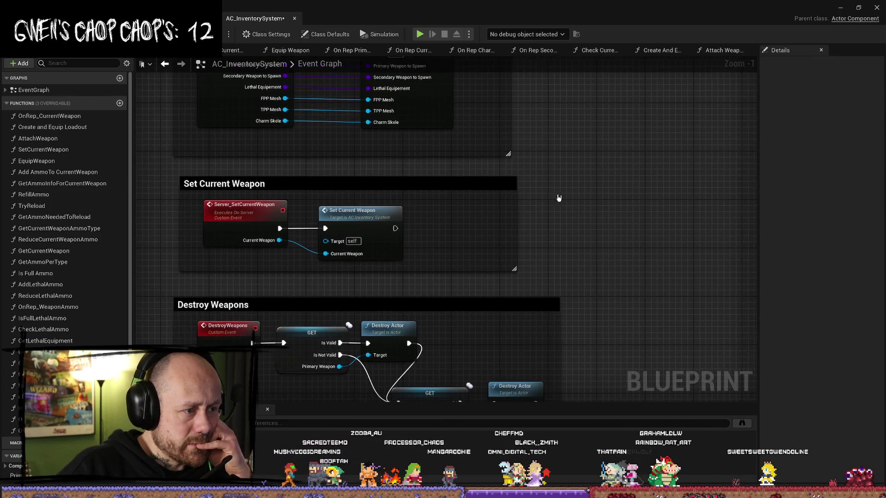
# Step: Pan down to the Server_DropWeapon section, then back up to the loadout section
pyautogui.scroll(-2, 571, 195)
pyautogui.moveTo(592, 310); pyautogui.dragTo(594, 133)
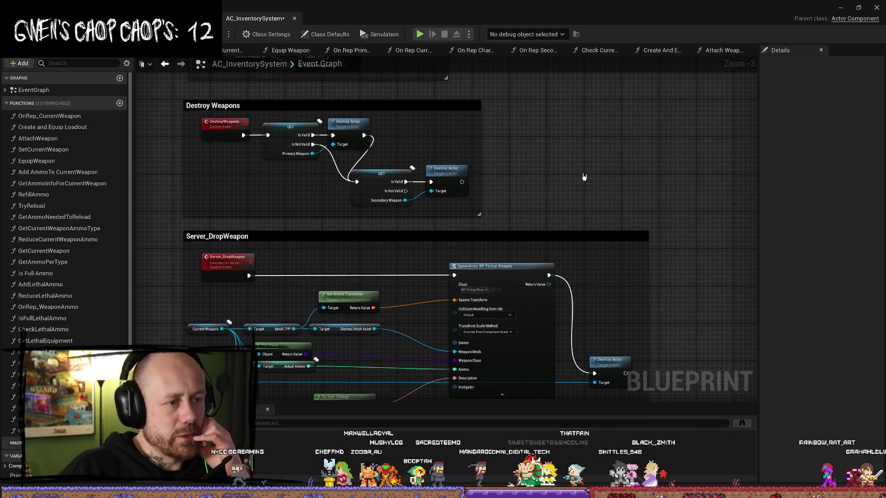
pyautogui.scroll(-3, 567, 191)
pyautogui.scroll(3, 555, 180)
pyautogui.moveTo(555, 180); pyautogui.dragTo(613, 206)
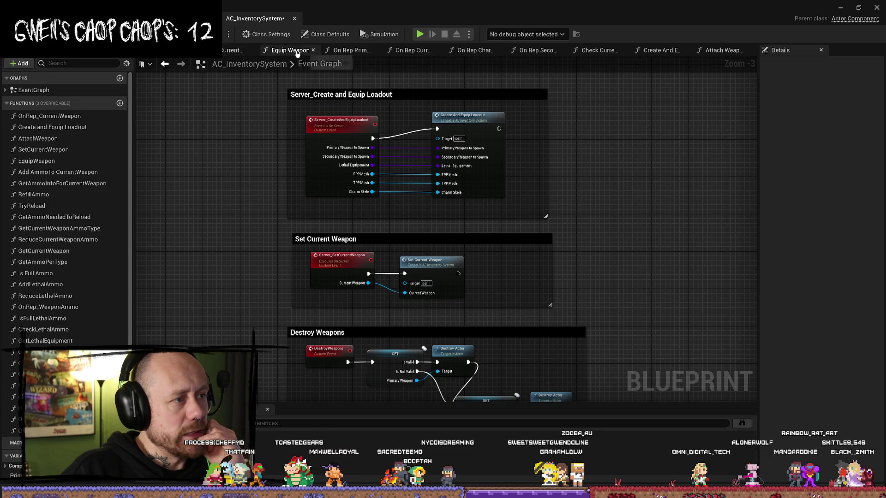
# Step: Glance at the Equip Weapon and Set Current Weapon graphs, then go back to the Event Graph
pyautogui.click(290, 50)
pyautogui.click(232, 55)
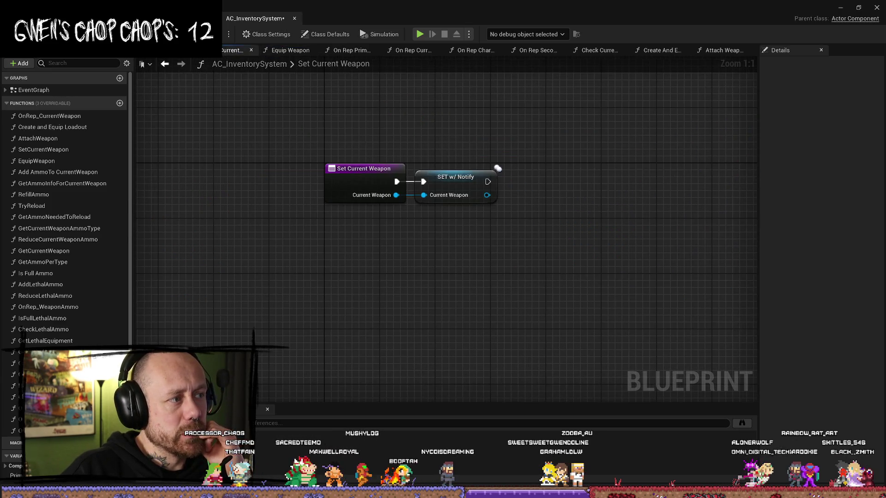
pyautogui.click(164, 63)
# Step: Make the Server_Create and Equip Loadout comment taller and slightly wider, saving the inventory component
pyautogui.click(405, 90)
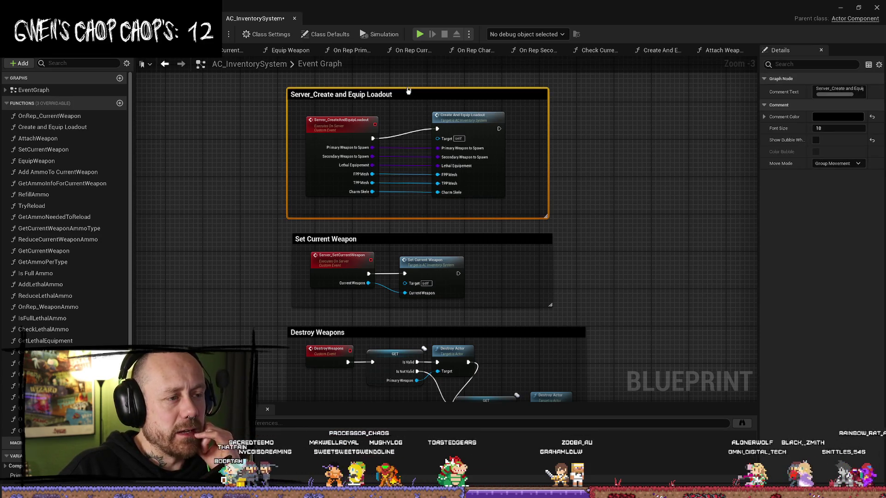
pyautogui.moveTo(413, 86)
pyautogui.mouseDown()
pyautogui.moveTo(409, 79)
pyautogui.moveTo(384, 112)
pyautogui.mouseUp()
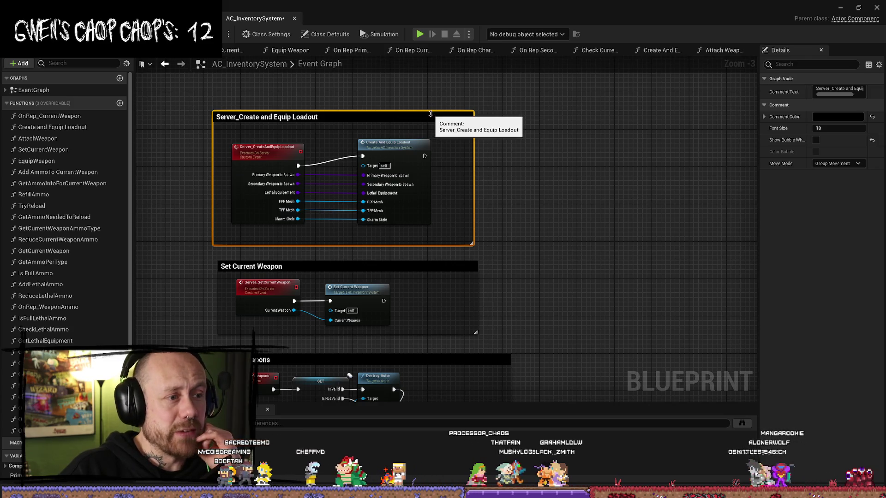
pyautogui.moveTo(302, 80); pyautogui.dragTo(337, 104)
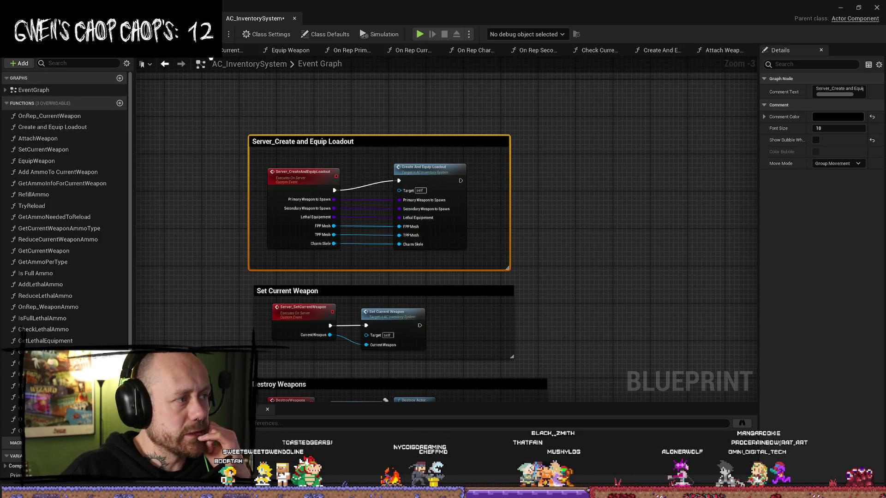
pyautogui.hotkey('ctrl', 's')
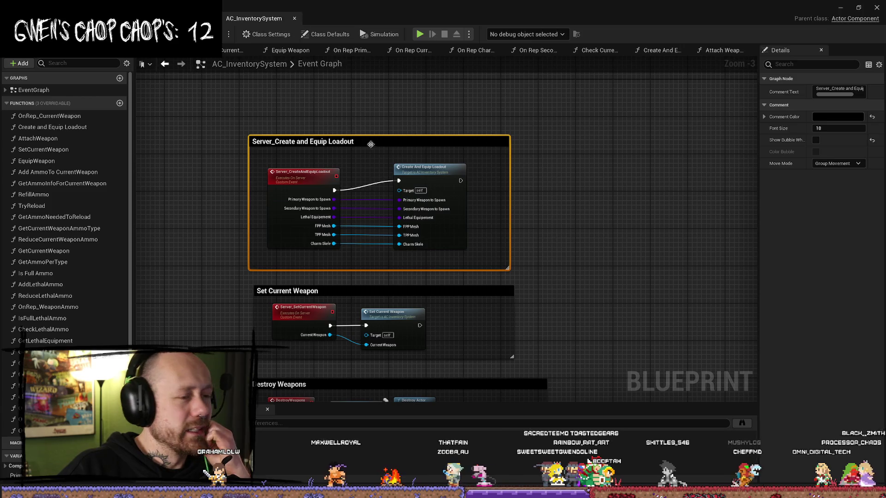
pyautogui.click(426, 139)
pyautogui.moveTo(425, 139); pyautogui.dragTo(454, 143)
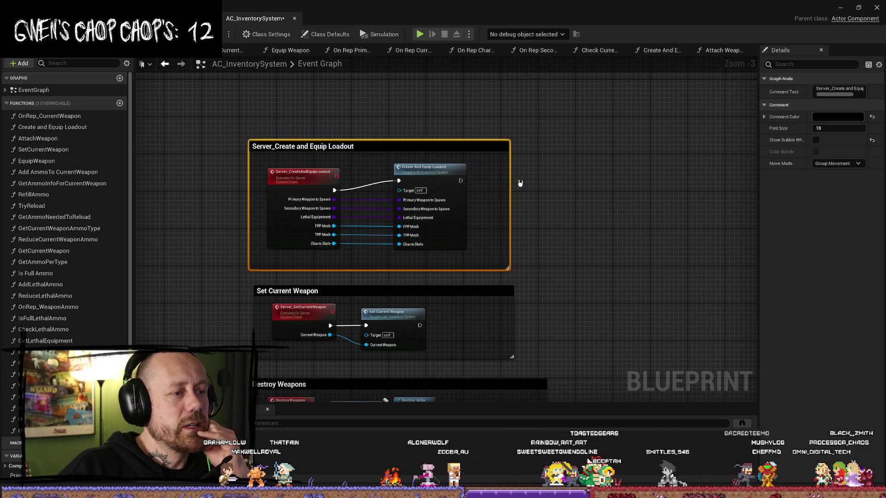
pyautogui.moveTo(508, 167); pyautogui.dragTo(517, 167)
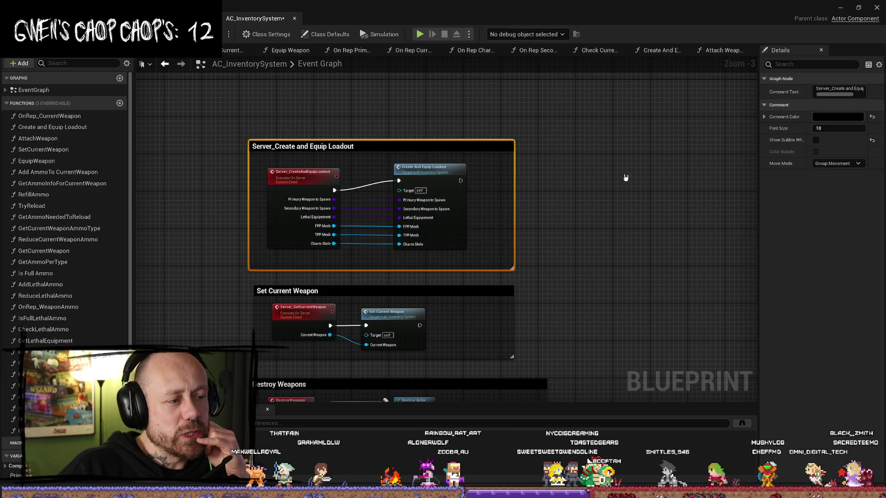
# Step: Look over the Server_DropWeapon, Show crosshair and On End Play sections, then open Set Current Weapon
pyautogui.scroll(-1, 583, 151)
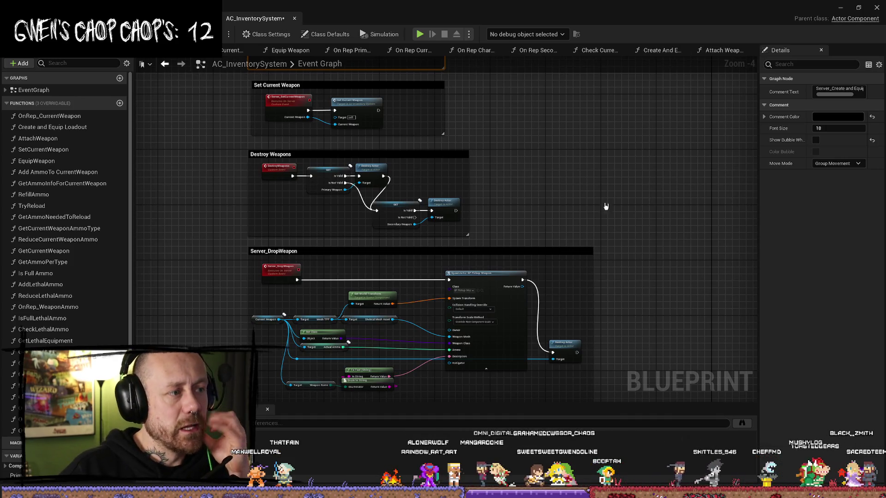
pyautogui.moveTo(599, 165); pyautogui.dragTo(593, 151)
pyautogui.moveTo(565, 227); pyautogui.dragTo(556, 169)
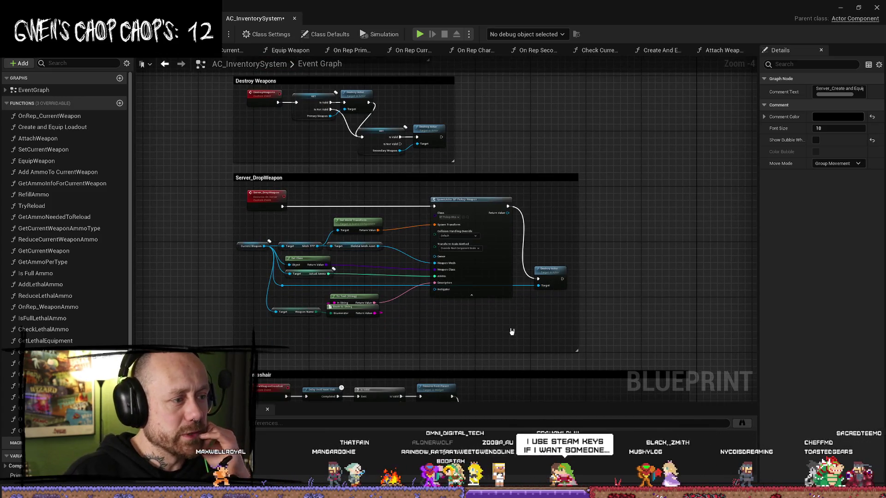
pyautogui.scroll(4, 388, 225)
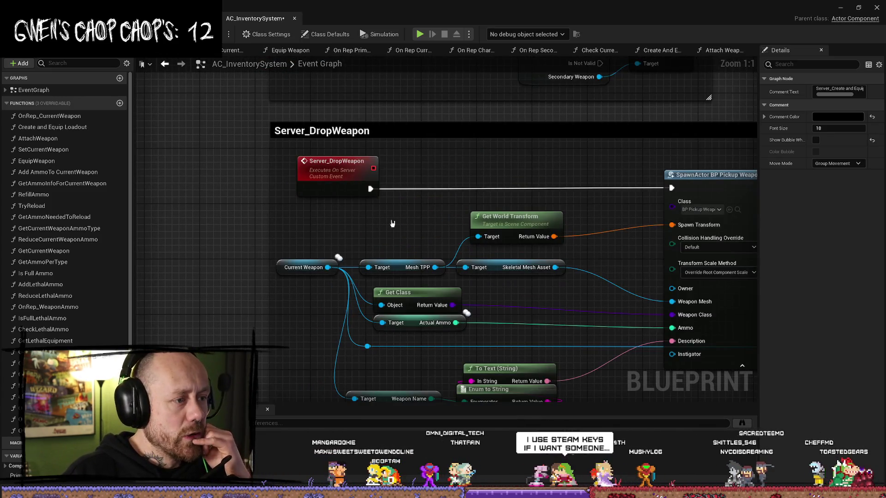
pyautogui.scroll(-4, 388, 225)
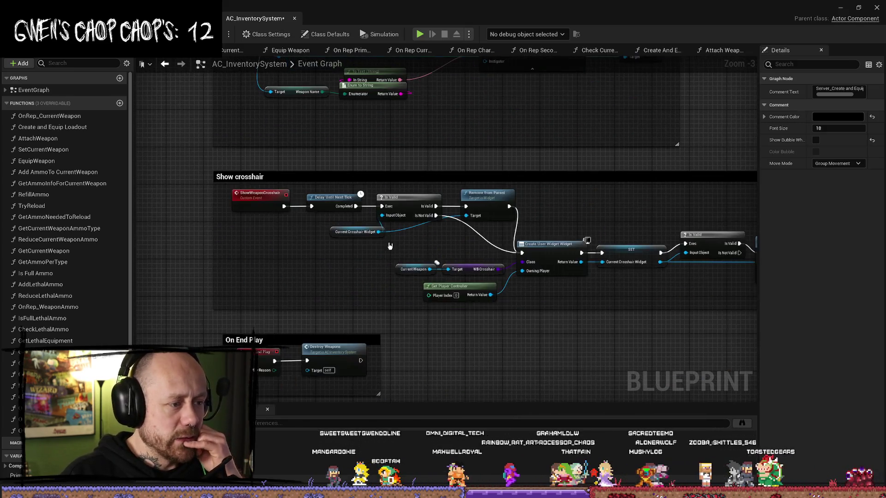
pyautogui.moveTo(389, 246); pyautogui.dragTo(436, 212)
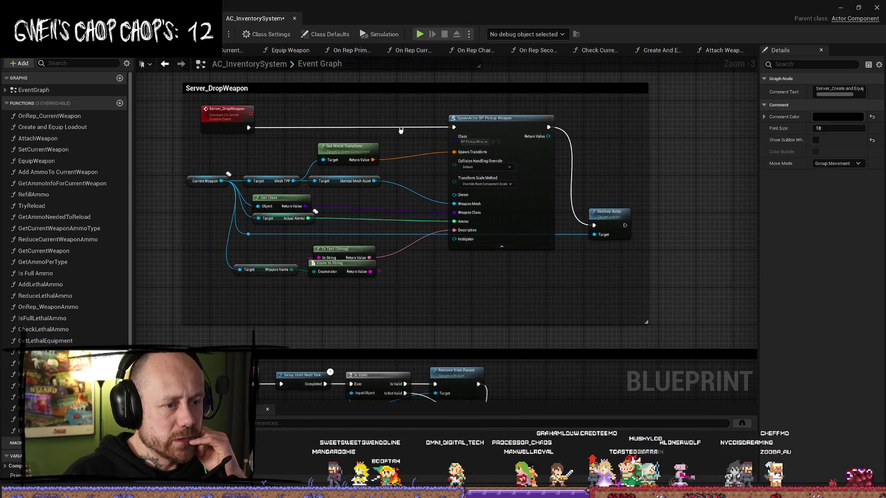
pyautogui.moveTo(267, 136); pyautogui.dragTo(328, 153)
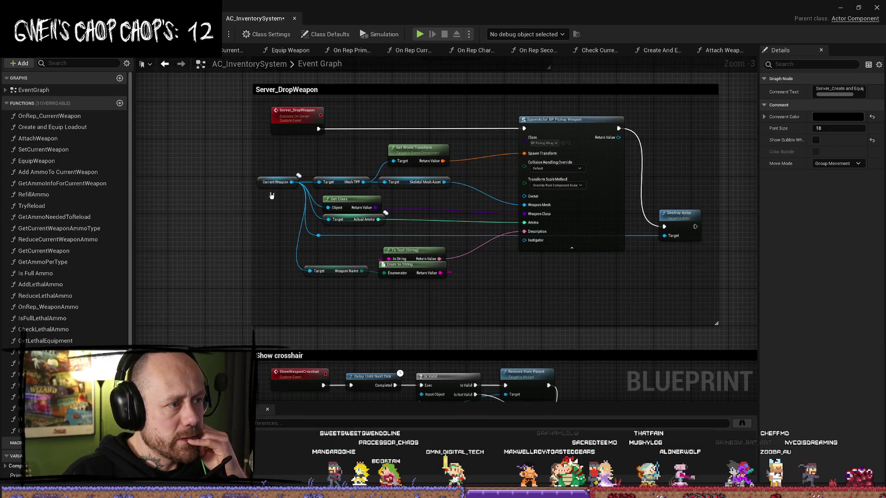
pyautogui.moveTo(274, 195); pyautogui.dragTo(276, 89)
pyautogui.moveTo(528, 243); pyautogui.dragTo(465, 143)
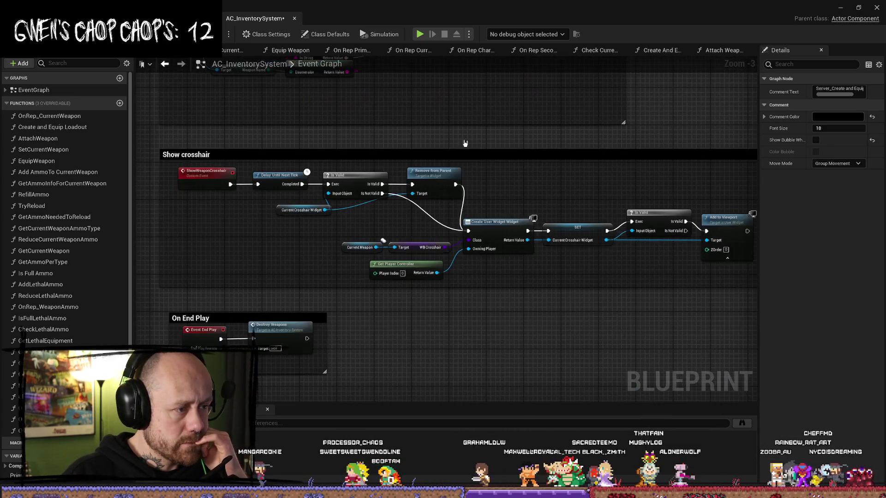
pyautogui.scroll(-3, 450, 355)
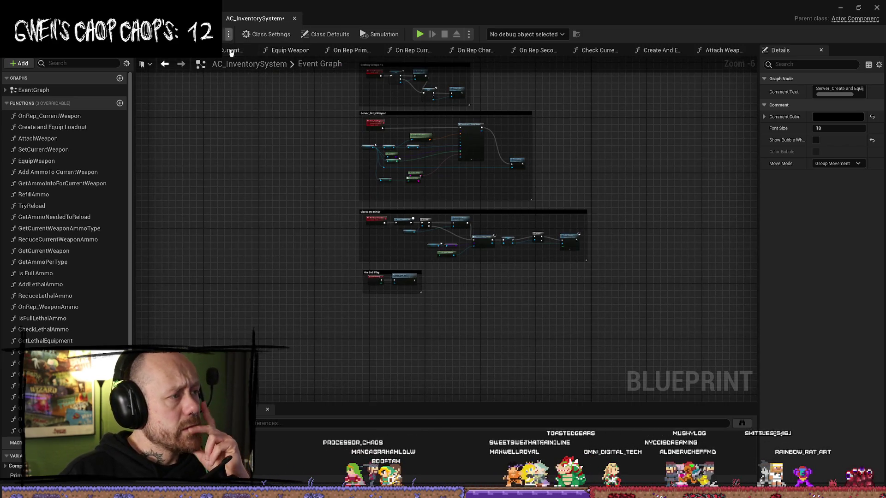
pyautogui.doubleClick(69, 149)
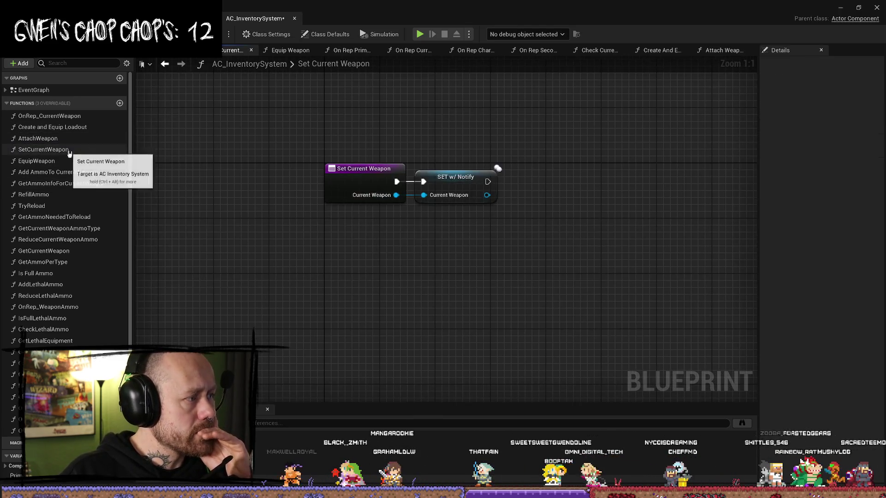
pyautogui.scroll(-3, 79, 249)
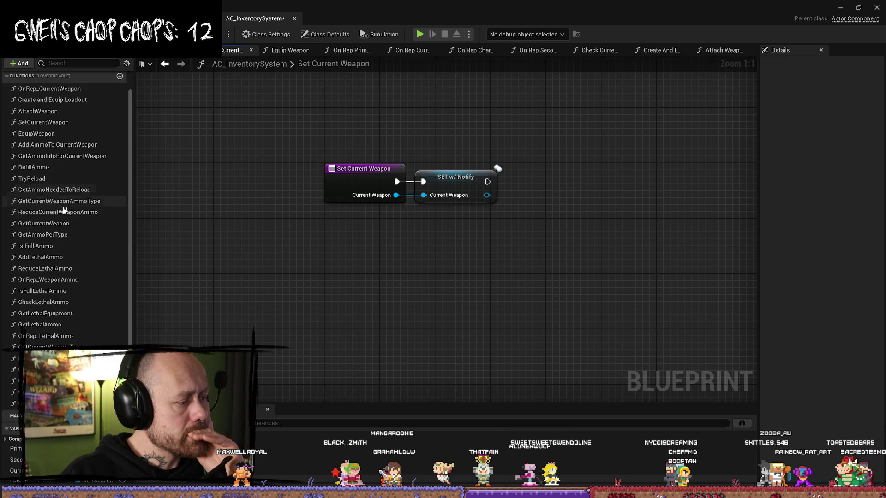
pyautogui.scroll(-1, 78, 257)
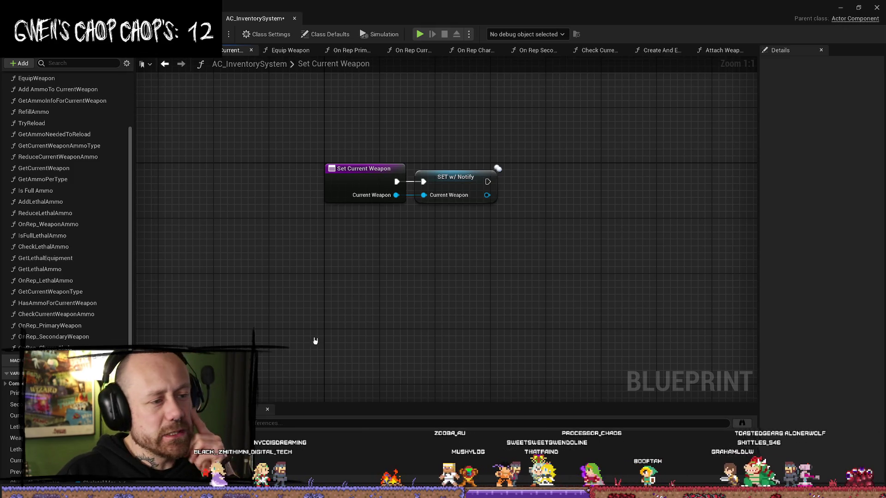
pyautogui.scroll(-3, 94, 275)
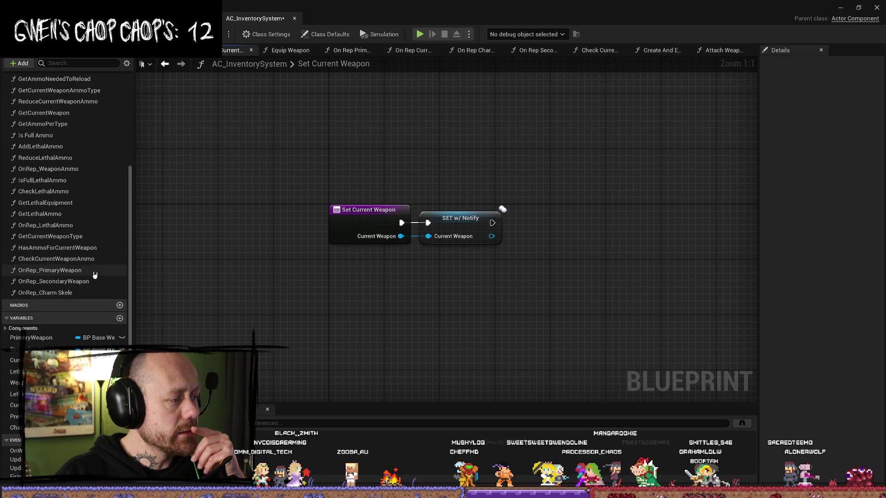
pyautogui.scroll(5, 86, 295)
pyautogui.scroll(3, 62, 277)
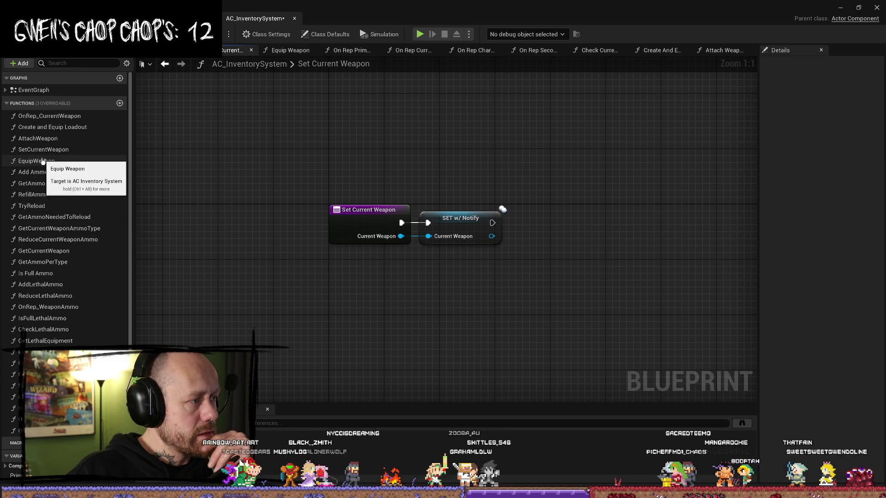
# Step: Inspect Equip Weapon's Set Owner, mesh and Attach Weapon logic, then return to the character's Change Weapon graph
pyautogui.doubleClick(60, 161)
pyautogui.scroll(2, 369, 169)
pyautogui.scroll(-4, 396, 302)
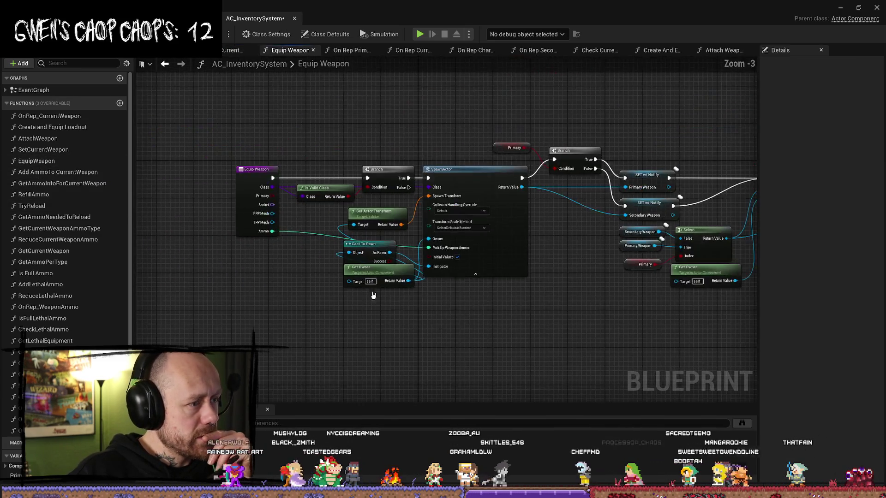
pyautogui.scroll(3, 304, 265)
pyautogui.moveTo(170, 210)
pyautogui.mouseDown()
pyautogui.moveTo(498, 278)
pyautogui.moveTo(510, 362)
pyautogui.moveTo(482, 385)
pyautogui.moveTo(653, 352)
pyautogui.mouseUp()
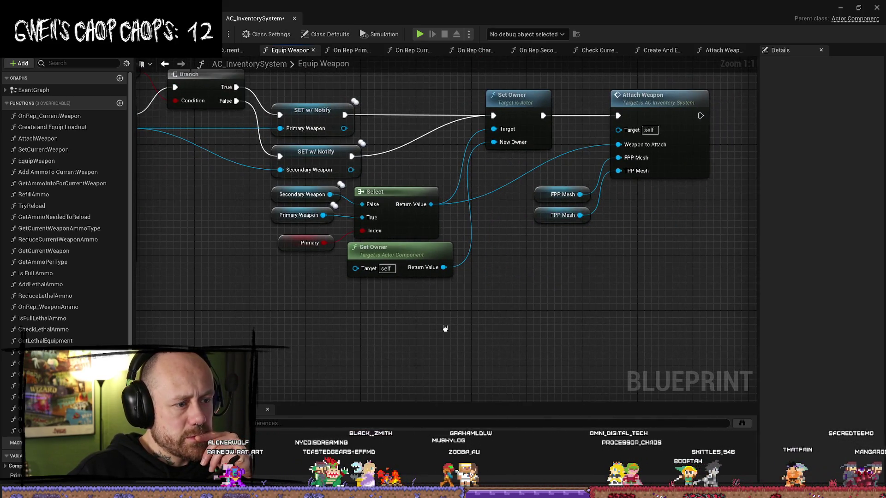
pyautogui.moveTo(445, 327); pyautogui.dragTo(428, 343)
pyautogui.scroll(-3, 453, 322)
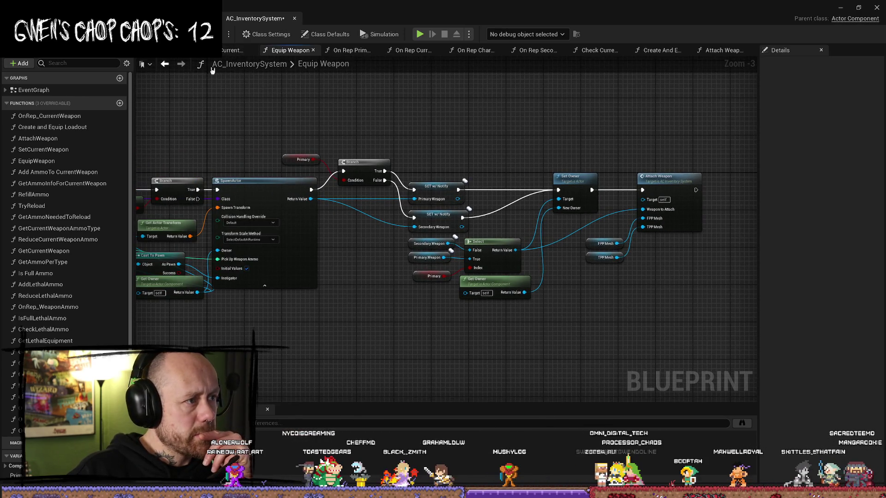
pyautogui.click(185, 18)
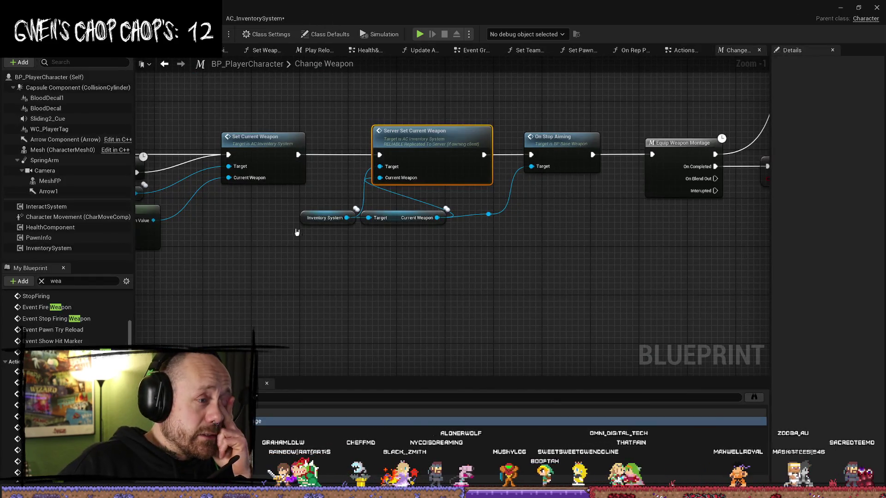
# Step: Look over the Inventory System and Current Weapon nodes at the start of the Change Weapon logic
pyautogui.moveTo(286, 214); pyautogui.dragTo(406, 257)
pyautogui.scroll(-4, 389, 291)
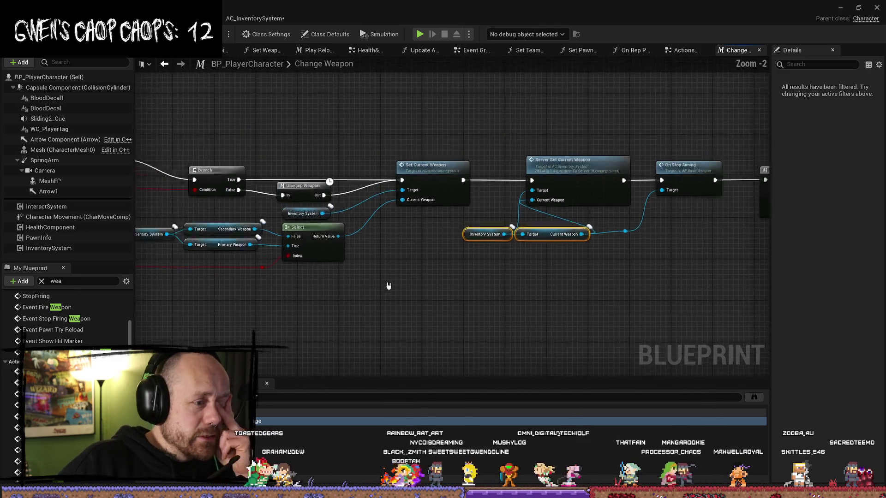
pyautogui.scroll(-1, 513, 297)
pyautogui.scroll(2, 442, 296)
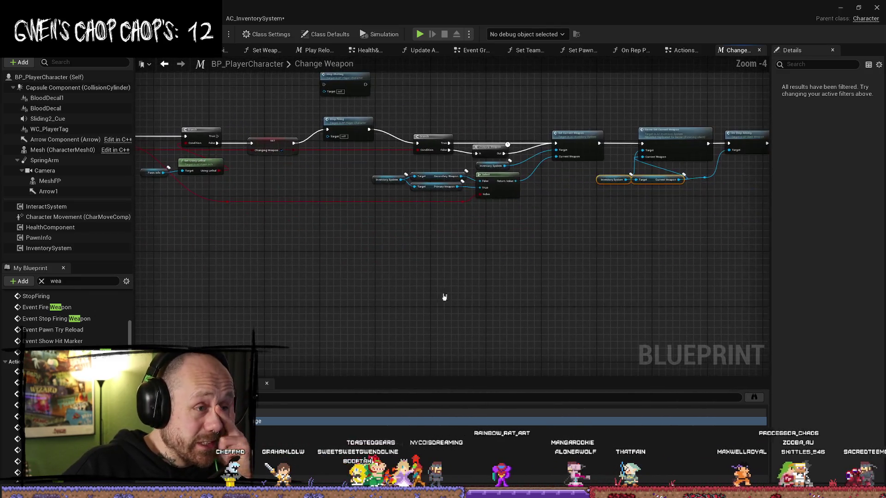
pyautogui.moveTo(328, 278); pyautogui.dragTo(409, 289)
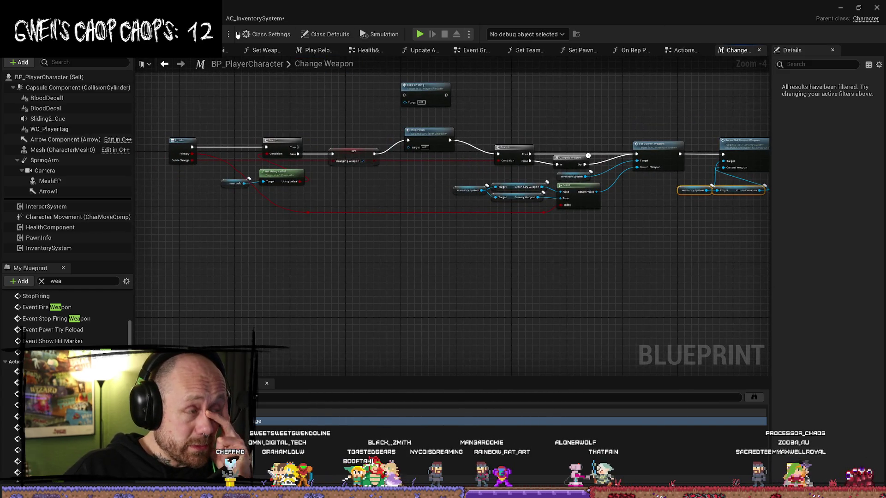
# Step: Browse the Viewport, Set Weapon Visibility, Play Reload Montage, Event Graph, Set Team Color, Set Pawn Team and On Rep Pawn Team graphs
pyautogui.click(161, 64)
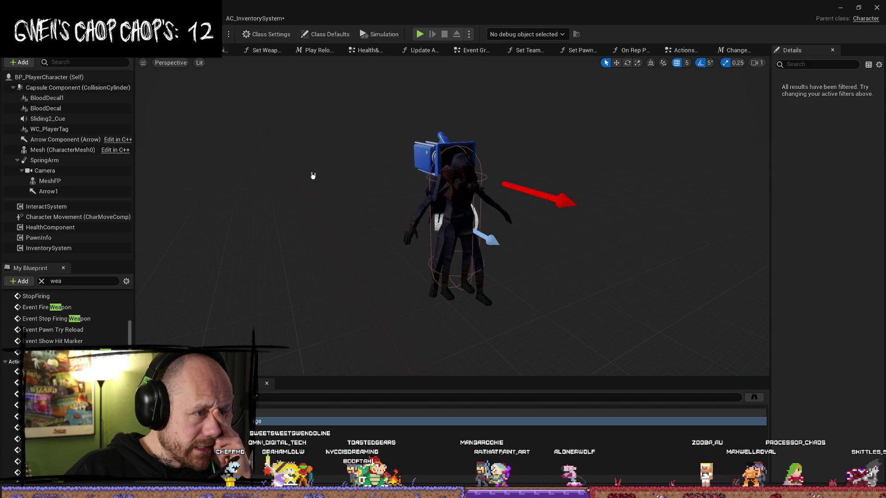
pyautogui.click(265, 50)
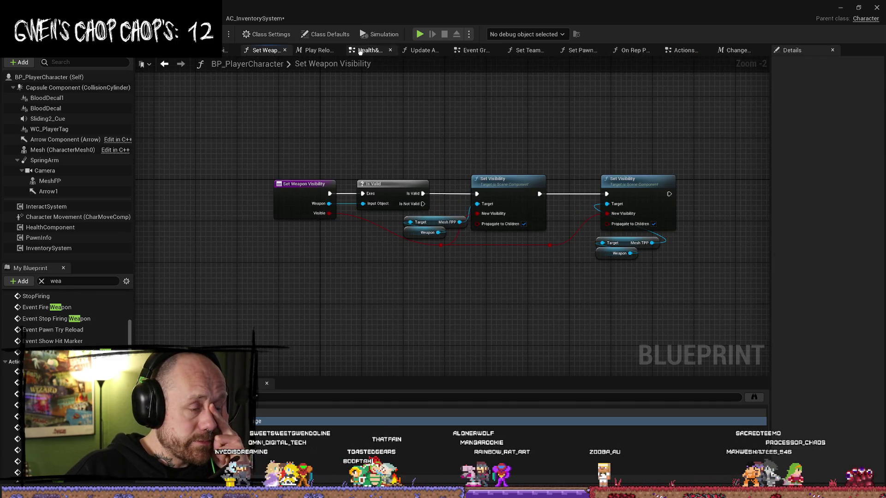
pyautogui.click(314, 53)
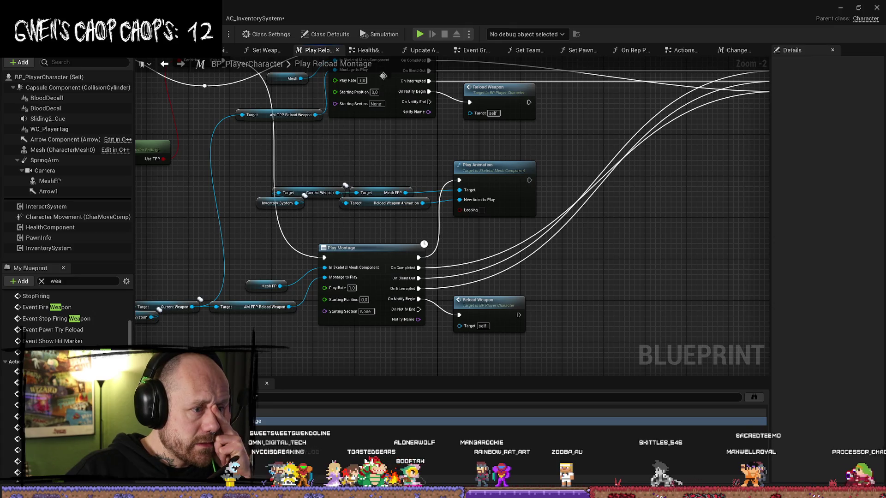
pyautogui.click(371, 51)
pyautogui.click(405, 51)
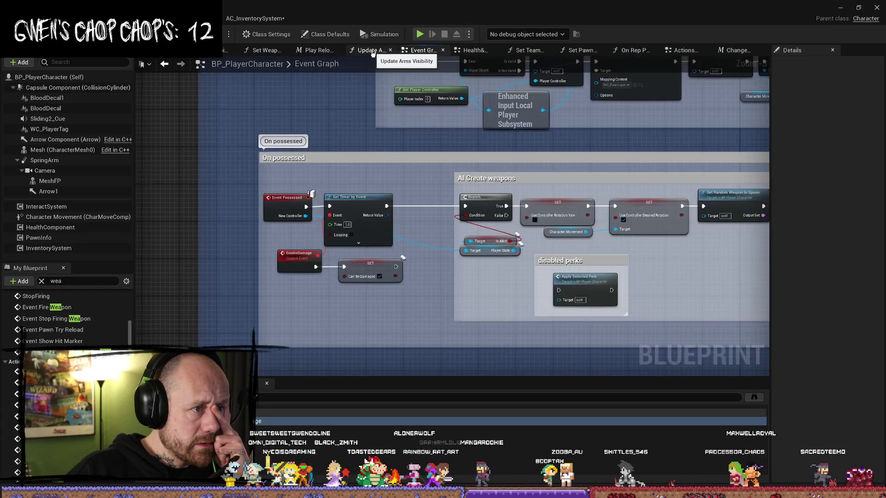
pyautogui.click(368, 51)
pyautogui.click(445, 51)
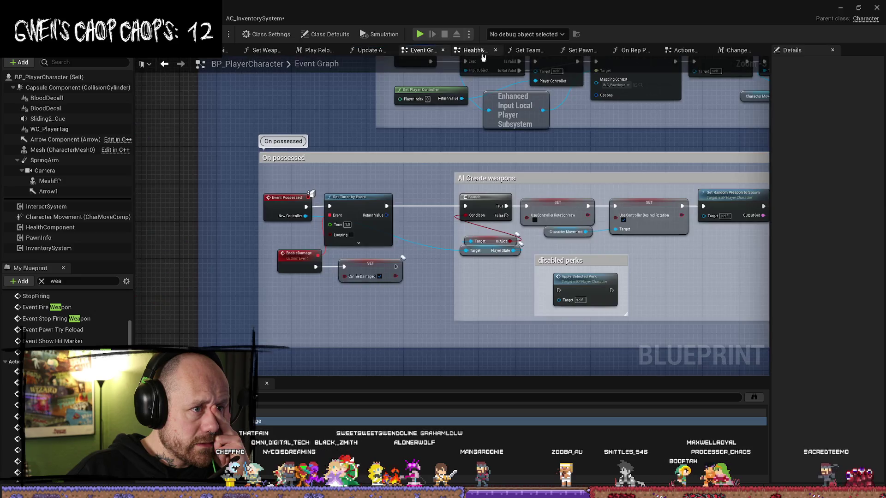
pyautogui.click(481, 54)
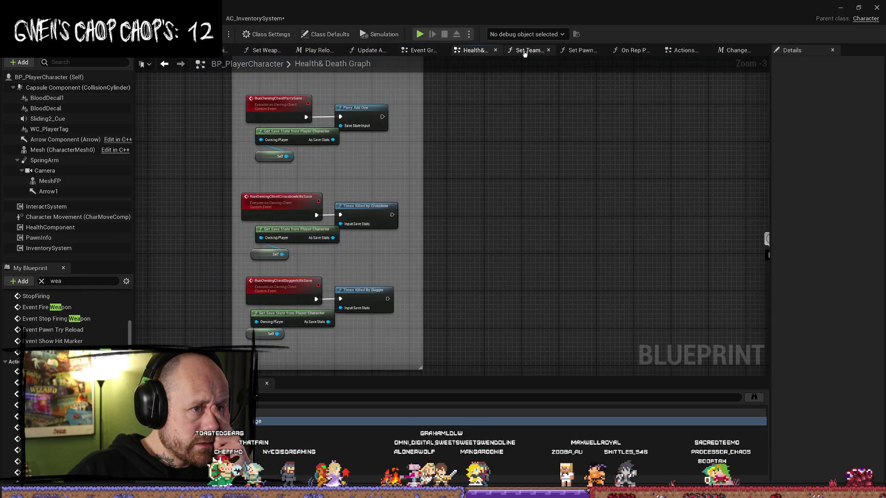
pyautogui.click(524, 54)
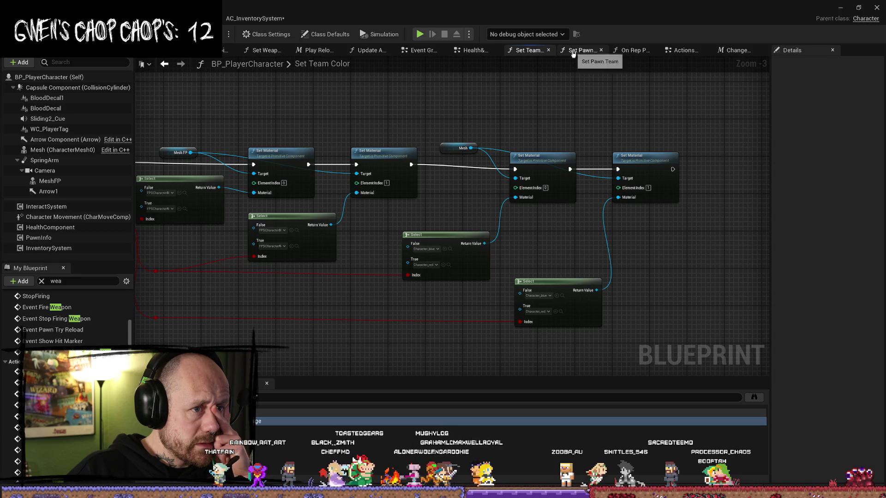
pyautogui.click(581, 51)
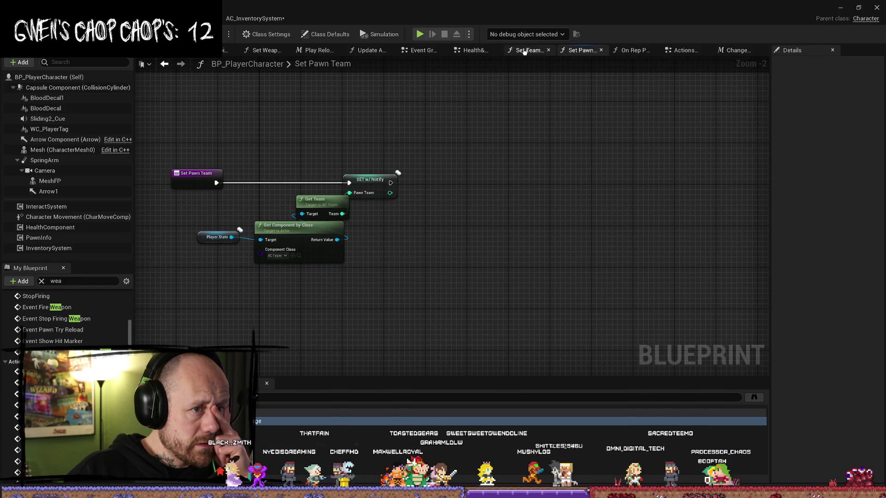
pyautogui.click(635, 51)
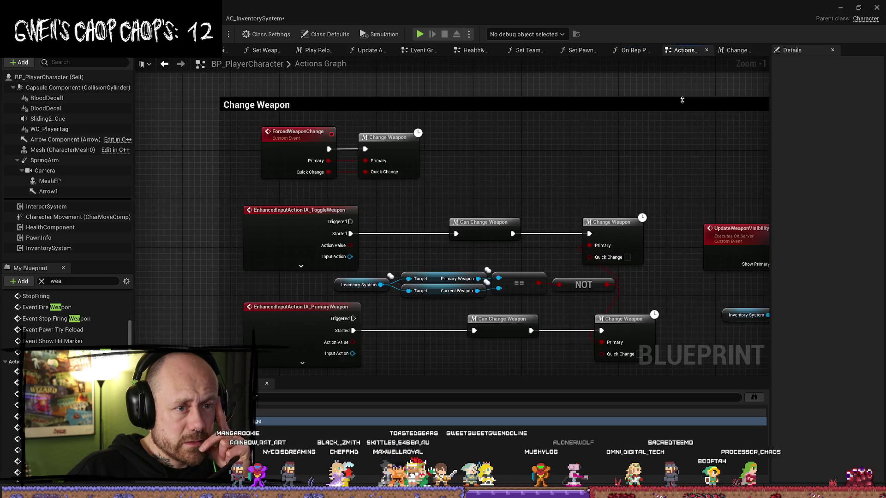
# Step: Show the Actions Graph's IA_ToggleWeapon and IA_SecondaryWeapon input events
pyautogui.click(682, 49)
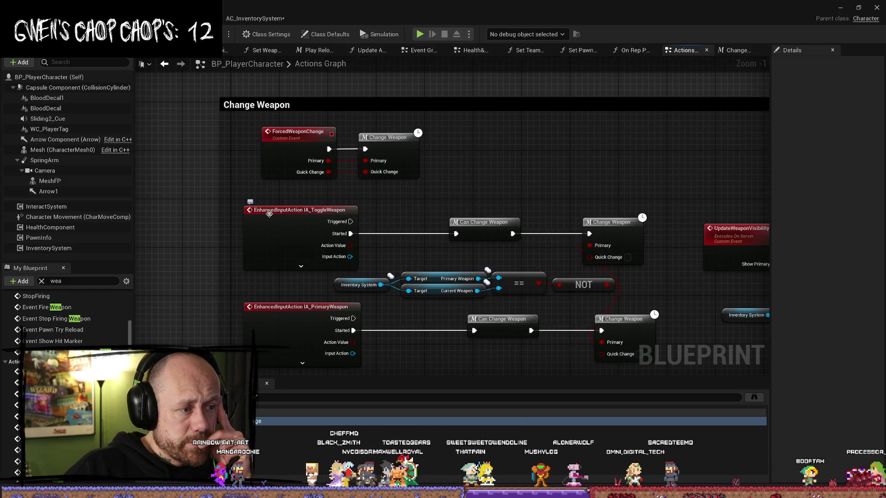
pyautogui.moveTo(503, 202); pyautogui.dragTo(502, 144)
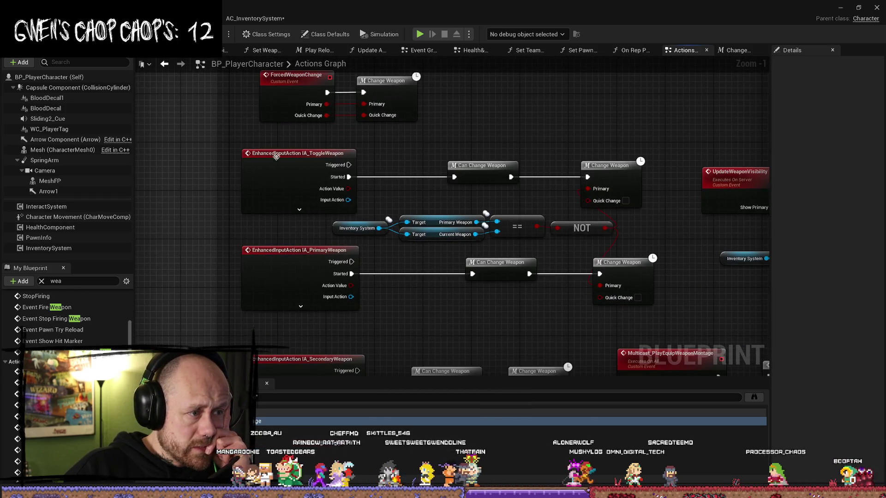
pyautogui.moveTo(587, 166); pyautogui.dragTo(507, 152)
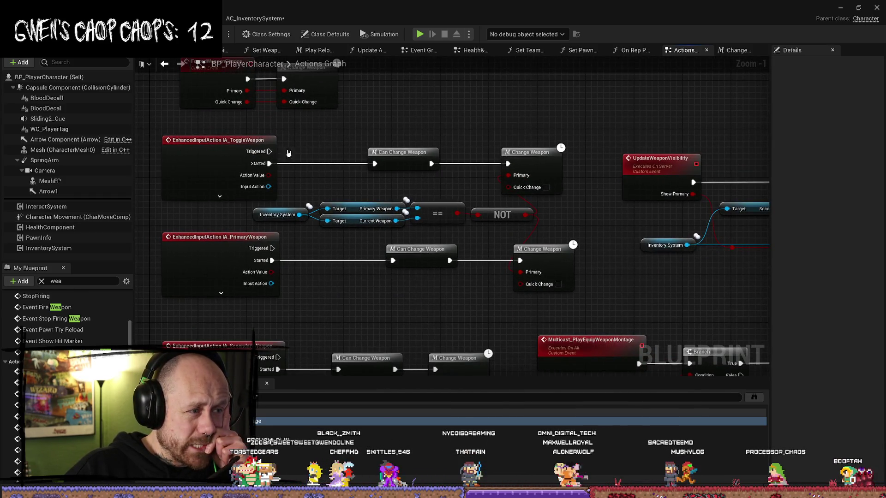
pyautogui.click(216, 143)
pyautogui.moveTo(413, 135)
pyautogui.mouseDown()
pyautogui.moveTo(425, 197)
pyautogui.moveTo(397, 115)
pyautogui.mouseUp()
pyautogui.moveTo(357, 300)
pyautogui.mouseDown()
pyautogui.moveTo(358, 247)
pyautogui.moveTo(371, 223)
pyautogui.moveTo(359, 188)
pyautogui.mouseUp()
pyautogui.scroll(-1, 374, 229)
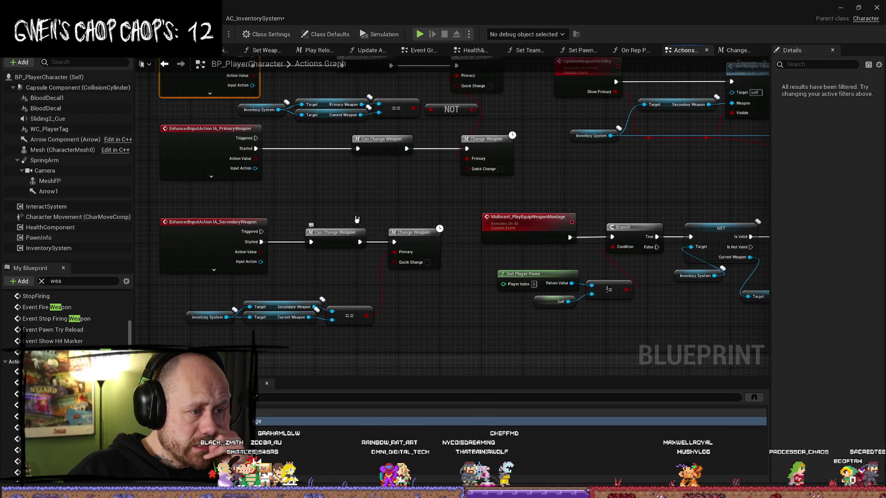
pyautogui.moveTo(353, 223); pyautogui.dragTo(360, 254)
# Step: Open the secondary weapon input's Change Weapon call in its own graph
pyautogui.click(415, 266)
pyautogui.moveTo(235, 241)
pyautogui.mouseDown()
pyautogui.moveTo(449, 313)
pyautogui.moveTo(169, 316)
pyautogui.mouseUp()
pyautogui.click(359, 335)
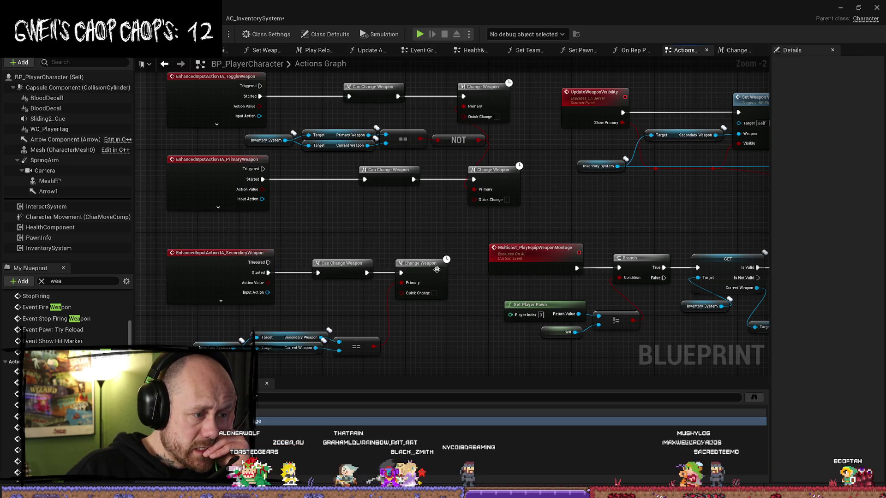
pyautogui.doubleClick(437, 269)
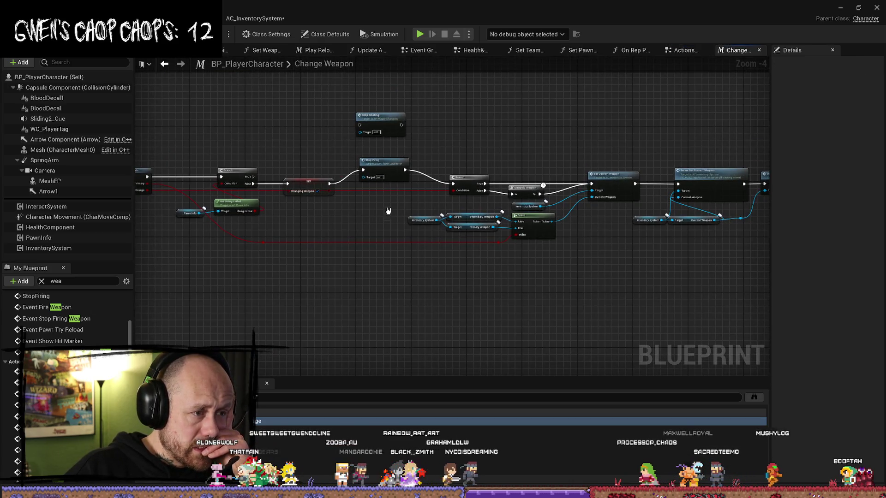
pyautogui.scroll(3, 388, 211)
pyautogui.moveTo(581, 108)
pyautogui.mouseDown()
pyautogui.moveTo(461, 231)
pyautogui.moveTo(438, 268)
pyautogui.moveTo(417, 279)
pyautogui.moveTo(522, 296)
pyautogui.mouseUp()
pyautogui.click(467, 254)
pyautogui.moveTo(609, 118)
pyautogui.mouseDown()
pyautogui.moveTo(475, 253)
pyautogui.moveTo(431, 283)
pyautogui.mouseUp()
pyautogui.click(430, 291)
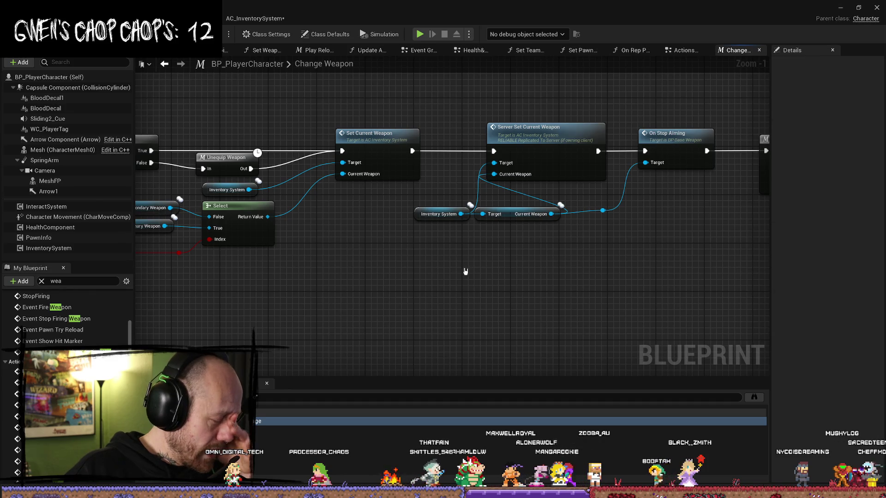
pyautogui.moveTo(465, 121); pyautogui.dragTo(586, 255)
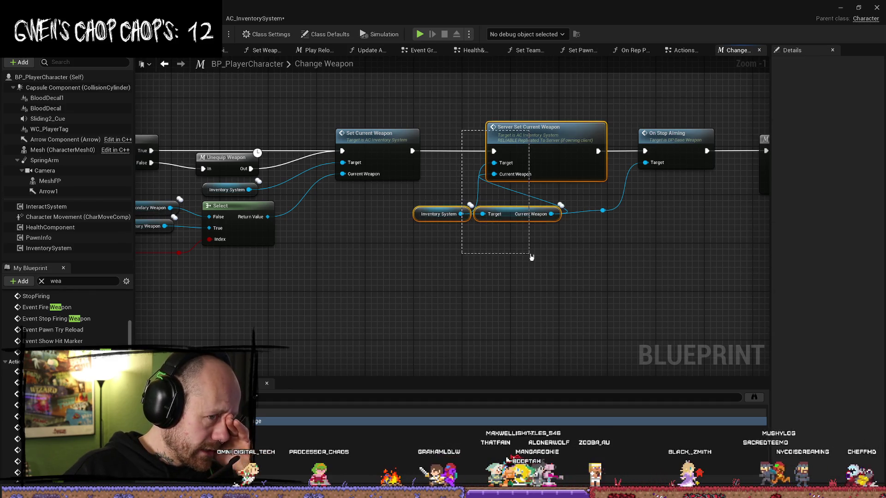
pyautogui.moveTo(508, 241); pyautogui.dragTo(332, 232)
pyautogui.moveTo(563, 247)
pyautogui.mouseDown()
pyautogui.moveTo(381, 233)
pyautogui.moveTo(355, 261)
pyautogui.mouseUp()
pyautogui.scroll(-3, 354, 262)
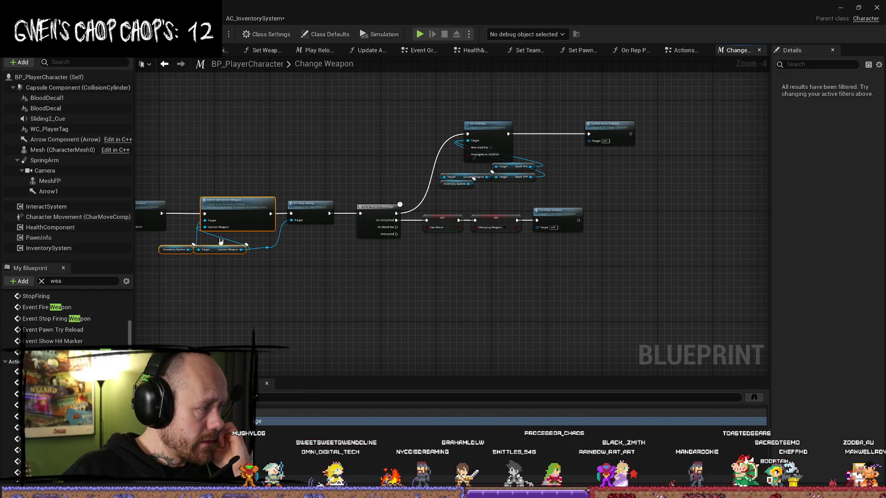
pyautogui.click(368, 302)
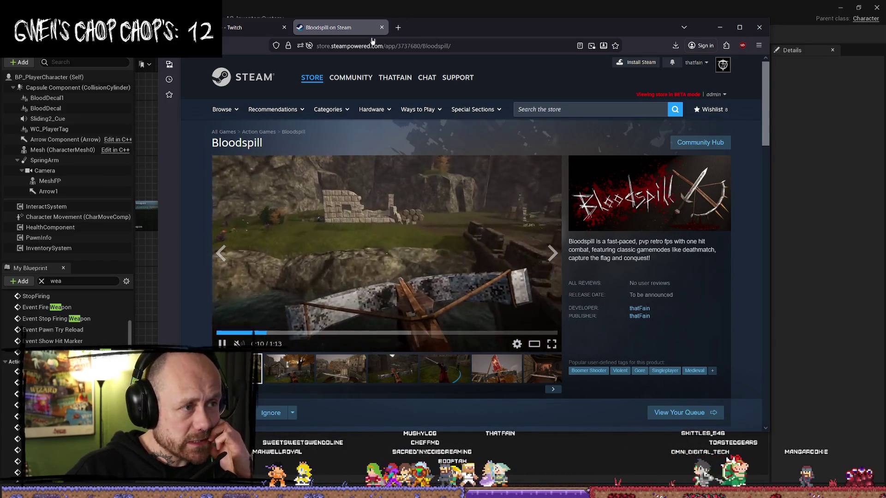
pyautogui.click(382, 27)
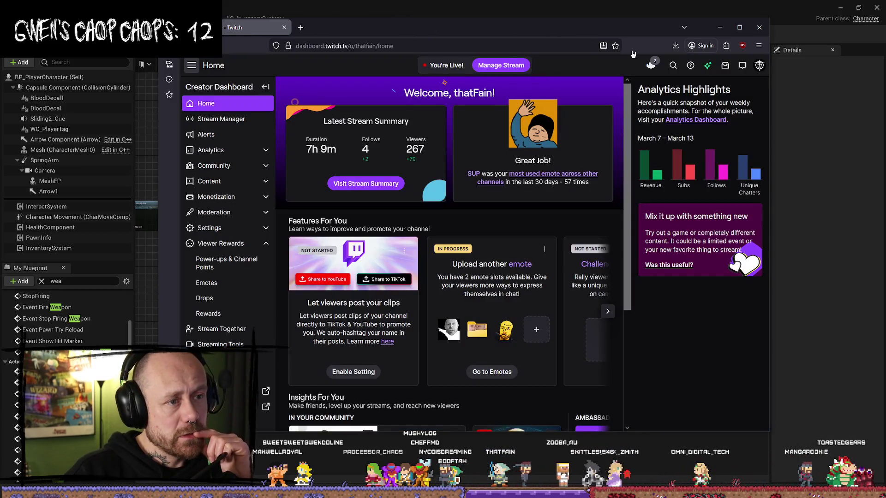
pyautogui.click(719, 27)
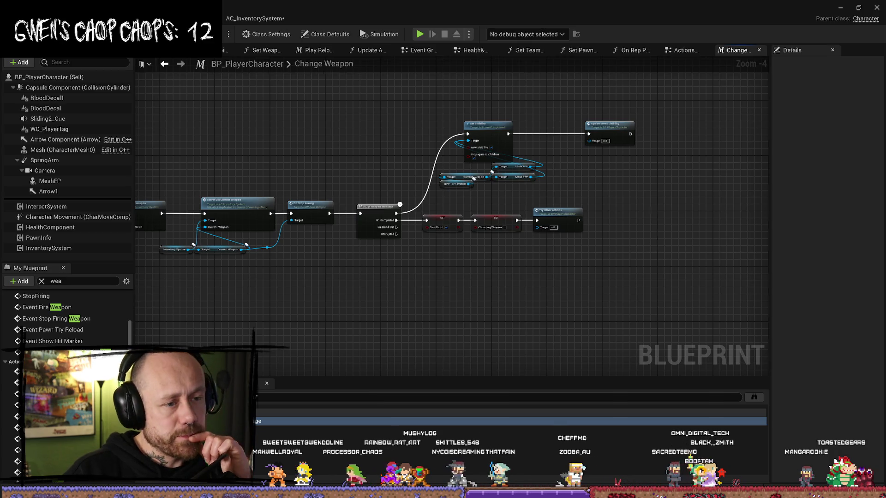
# Step: Near the Branch and Stop Firing nodes, move Pawn Info beneath Get Using Lethal
pyautogui.scroll(4, 461, 180)
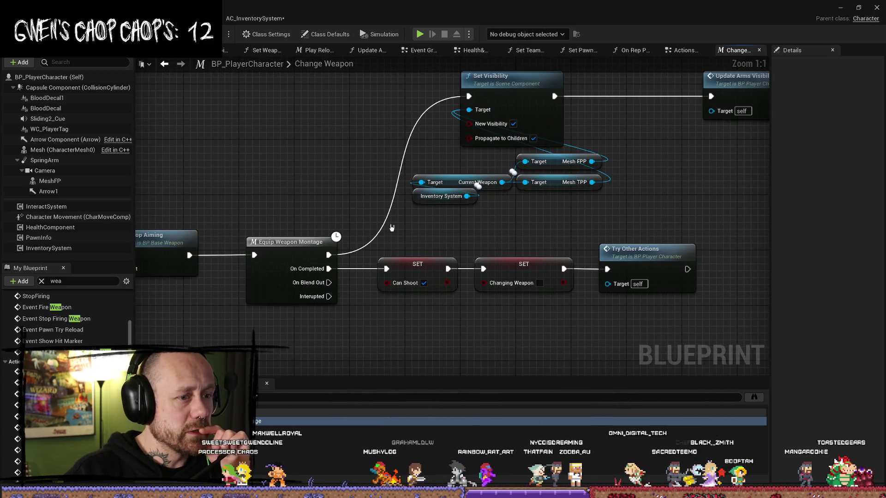
pyautogui.scroll(-2, 390, 228)
pyautogui.moveTo(737, 160)
pyautogui.mouseDown()
pyautogui.moveTo(413, 152)
pyautogui.moveTo(537, 129)
pyautogui.moveTo(403, 122)
pyautogui.moveTo(525, 154)
pyautogui.moveTo(436, 237)
pyautogui.mouseUp()
pyautogui.scroll(-1, 493, 228)
pyautogui.scroll(3, 532, 152)
pyautogui.moveTo(388, 93)
pyautogui.mouseDown()
pyautogui.moveTo(277, 161)
pyautogui.moveTo(399, 140)
pyautogui.mouseUp()
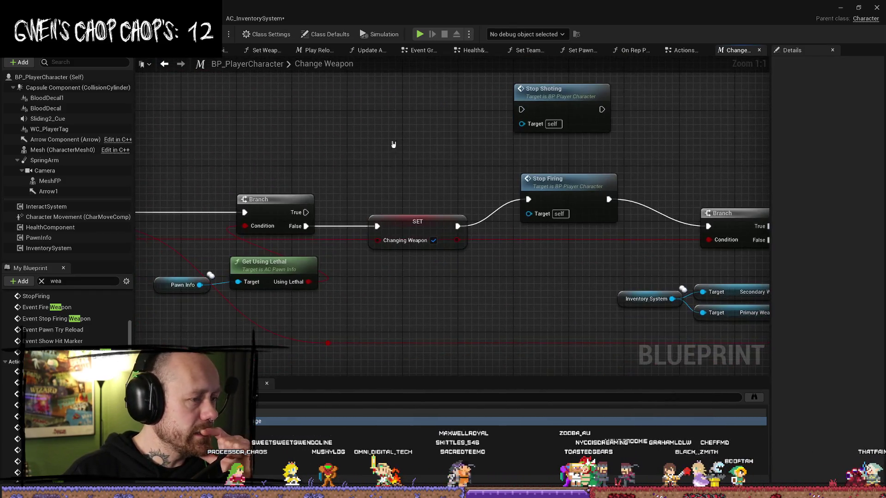
pyautogui.scroll(-3, 371, 181)
pyautogui.scroll(2, 327, 249)
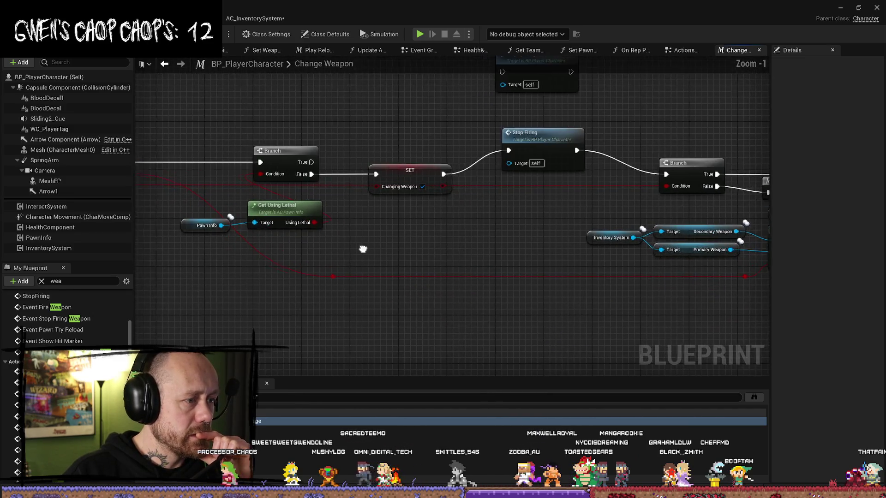
pyautogui.click(311, 228)
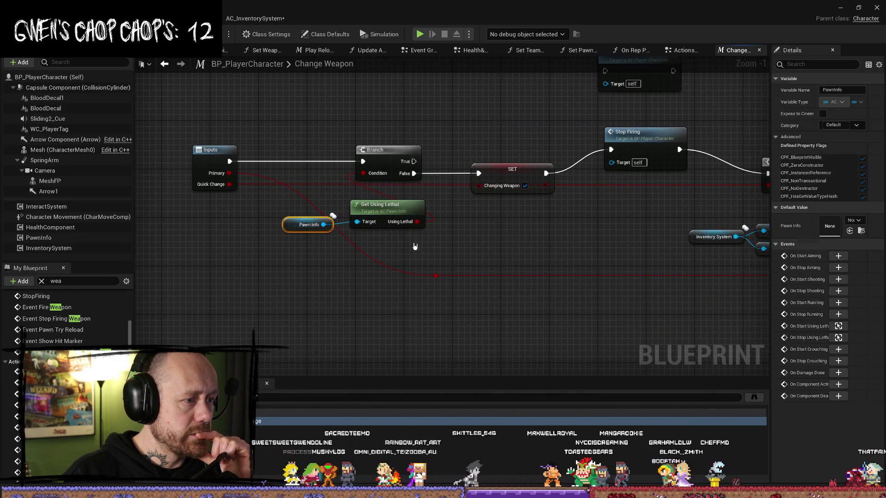
pyautogui.moveTo(307, 224); pyautogui.dragTo(381, 237)
pyautogui.keyDown('ctrl'); pyautogui.click(370, 224); pyautogui.keyUp('ctrl')
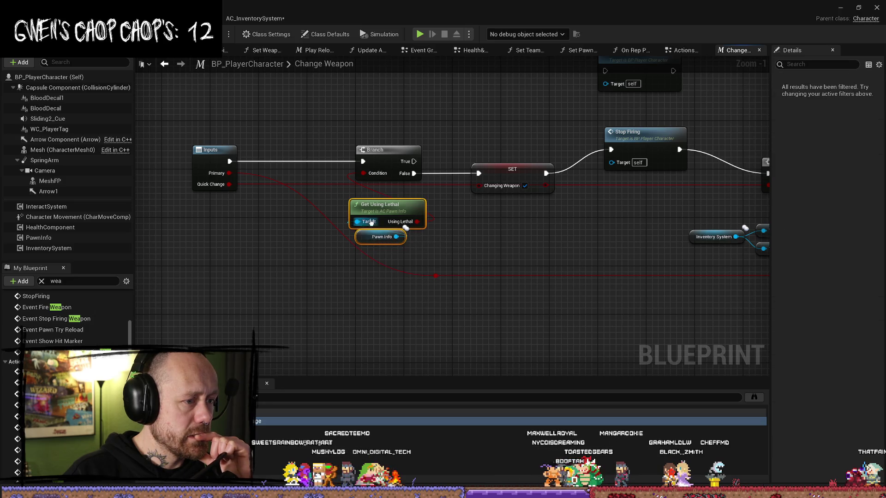
# Step: Check the Set Current Weapon node, then minimize the Blueprint editor to reach the lava level
pyautogui.hscroll(5, 488, 240)
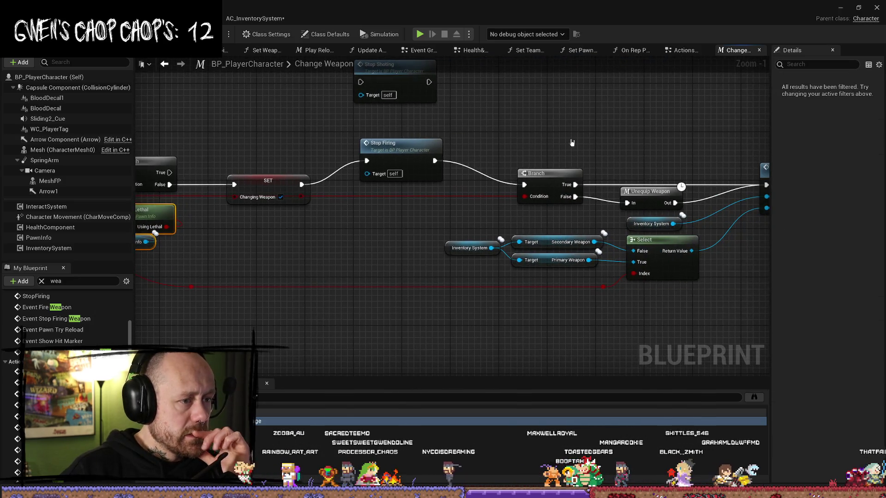
pyautogui.moveTo(563, 146); pyautogui.dragTo(471, 151)
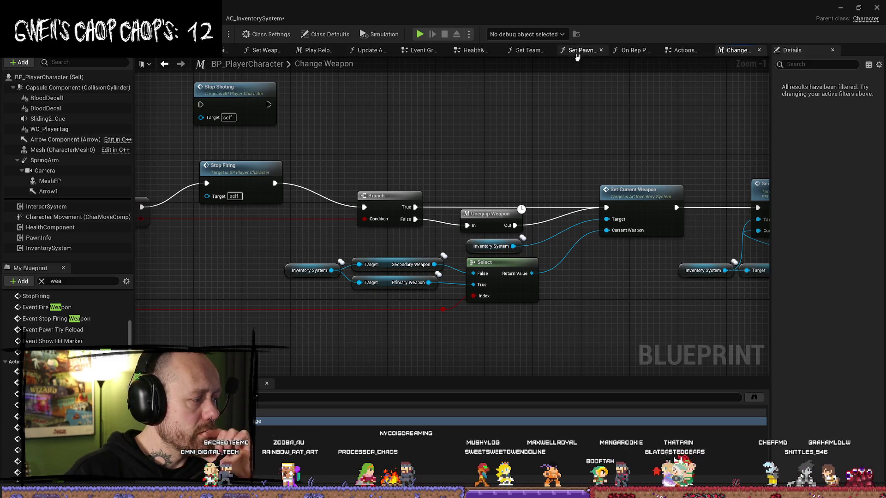
pyautogui.click(840, 7)
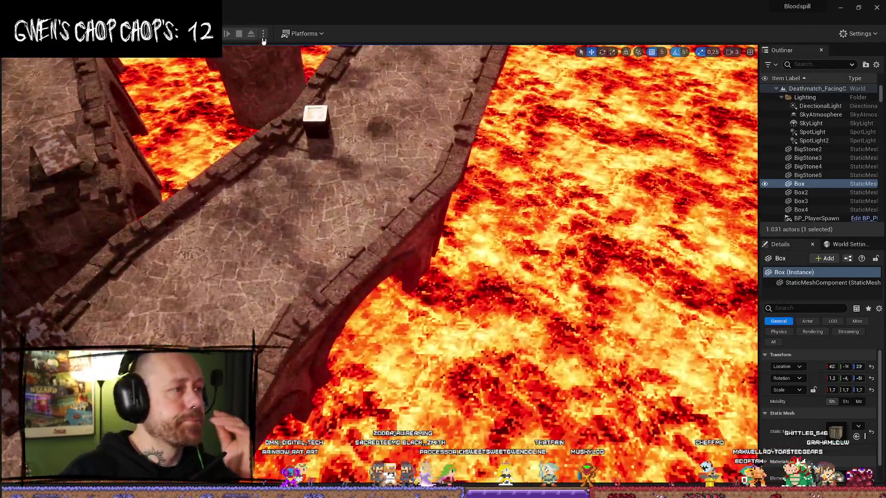
# Step: Launch a New Editor Window PIE session and deploy both clients and the main player with the crossbow
pyautogui.click(263, 35)
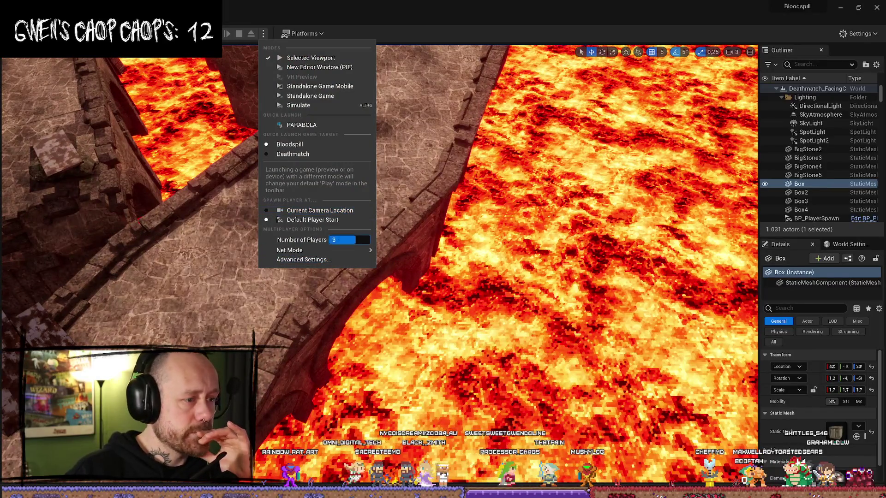
pyautogui.click(311, 58)
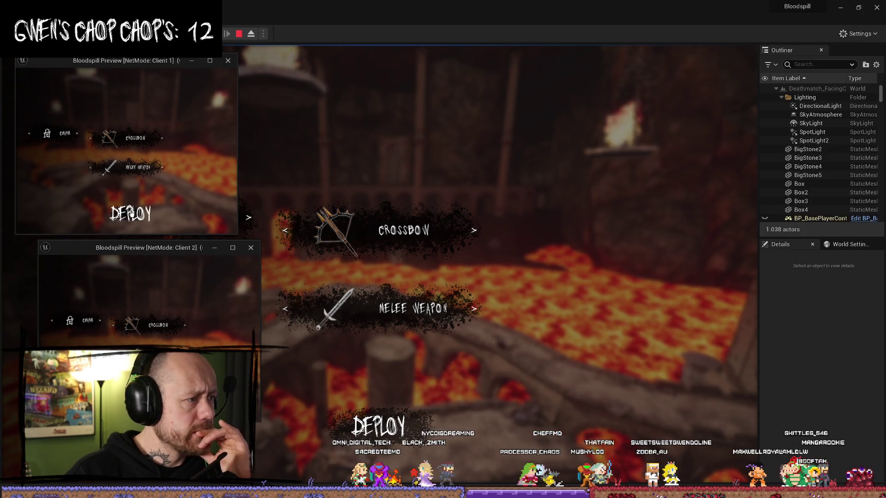
pyautogui.click(131, 213)
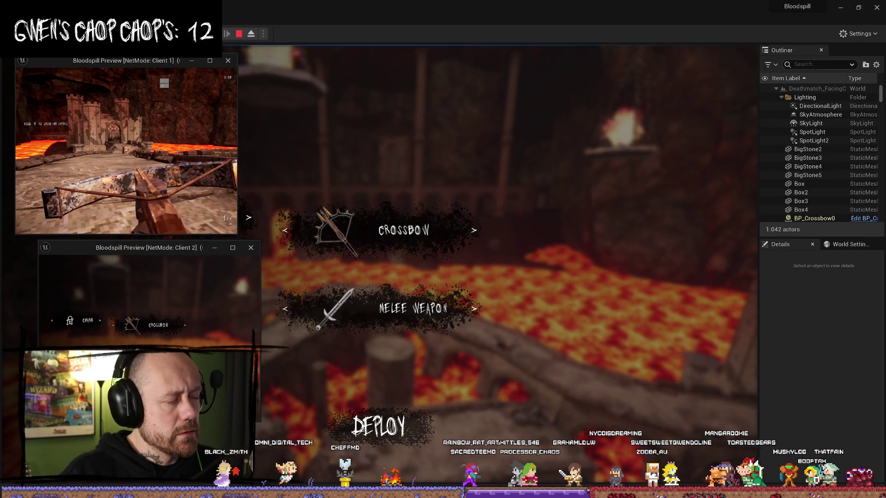
pyautogui.click(149, 338)
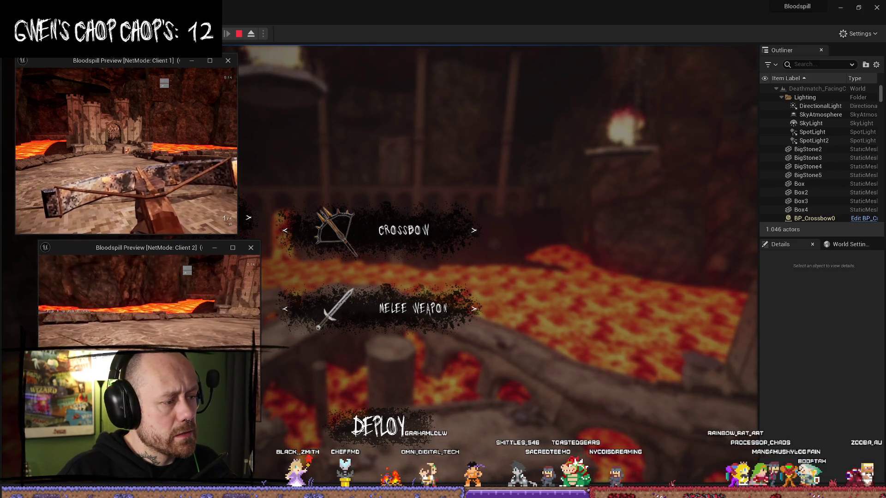
pyautogui.hotkey('alt', 'Tab')
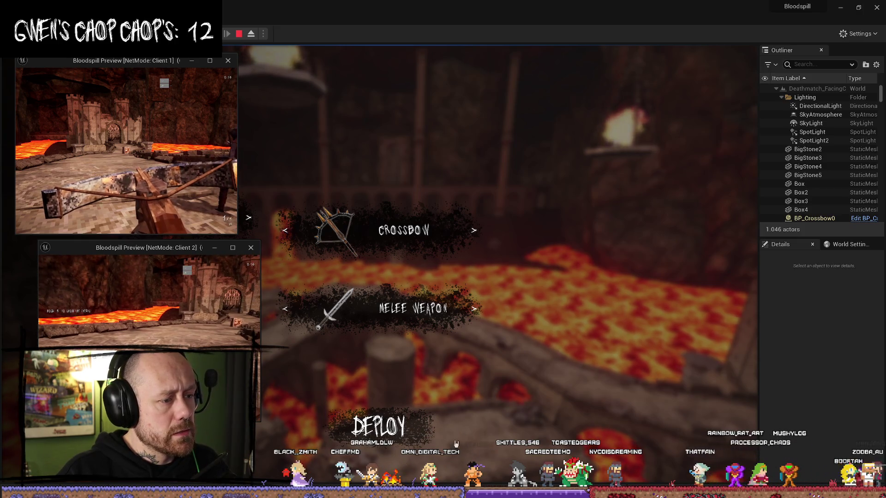
pyautogui.click(379, 424)
# Step: Walk along the stone bridge and fight, checking the Client 1 and Client 2 windows, until killed
pyautogui.press('w')
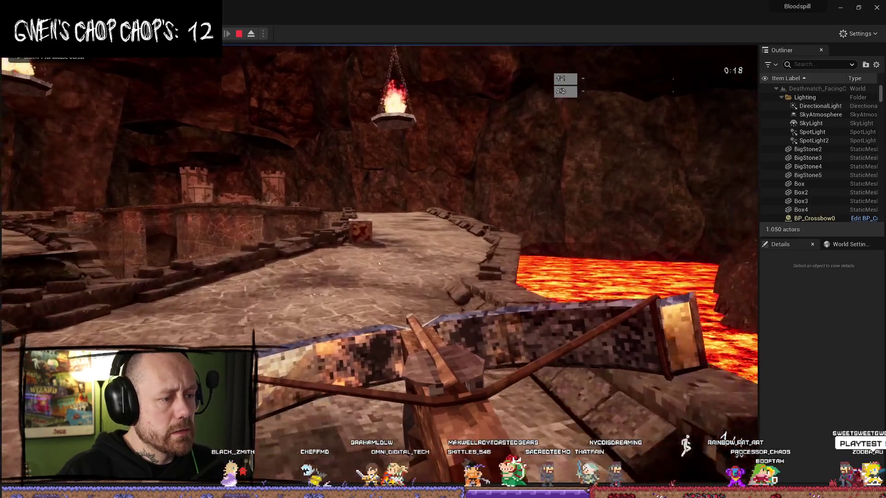
pyautogui.press('w')
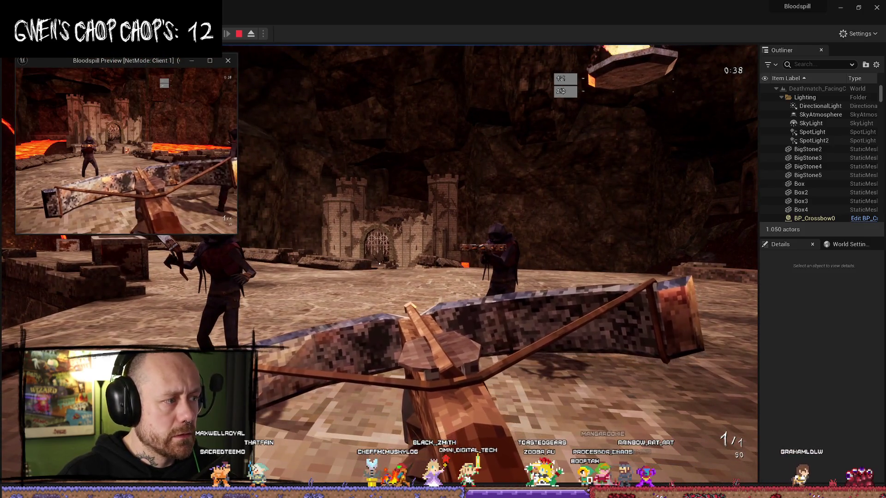
pyautogui.hotkey('alt', 'Tab')
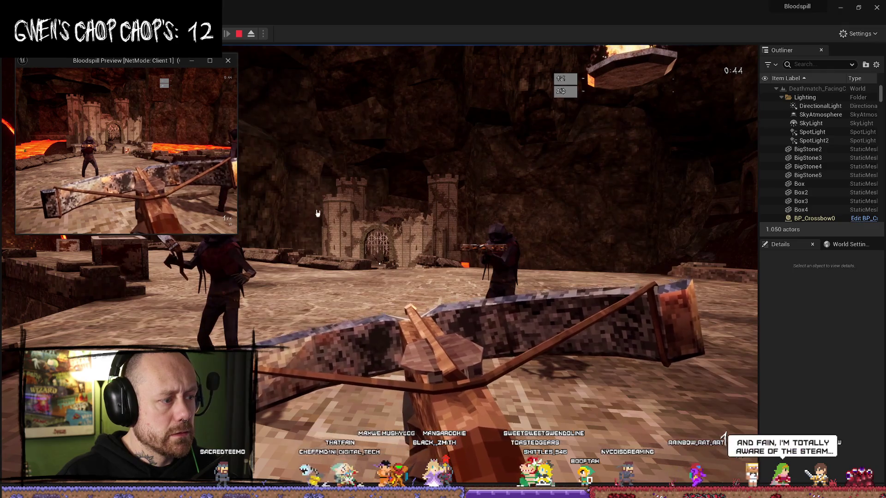
pyautogui.hotkey('alt', 'Tab')
pyautogui.hotkey('alt', 'Tab')
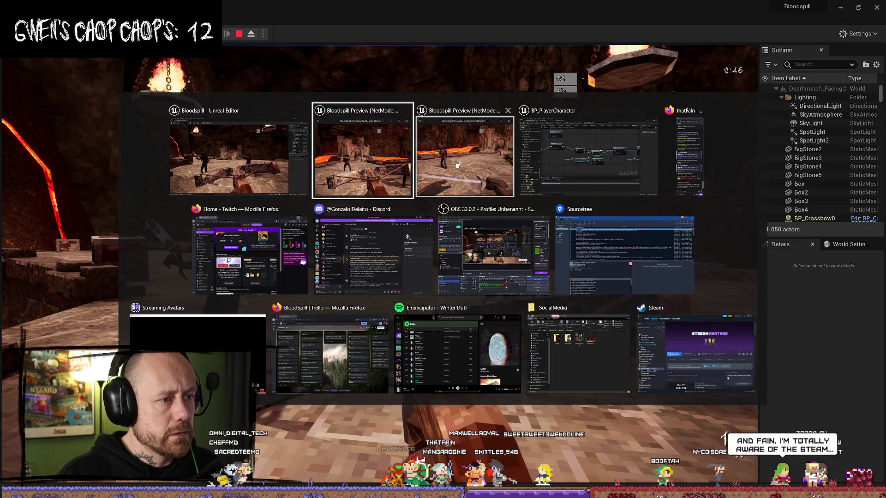
pyautogui.click(457, 165)
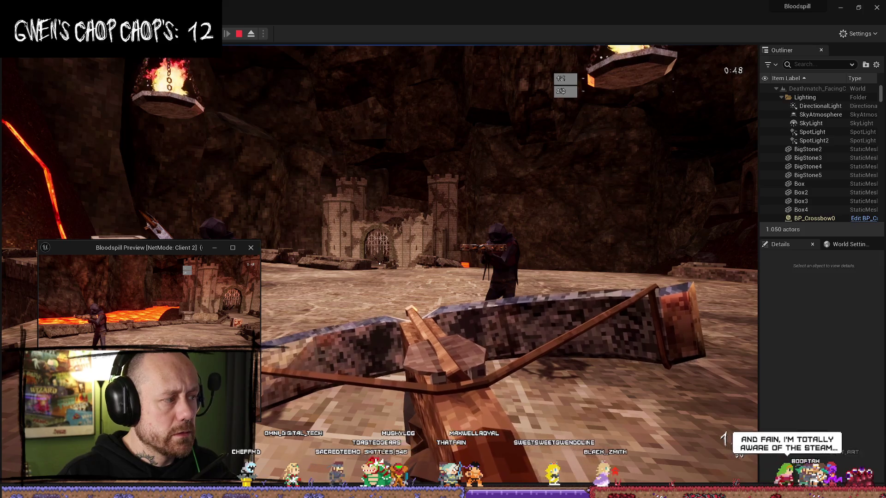
pyautogui.hotkey('alt', 'Tab')
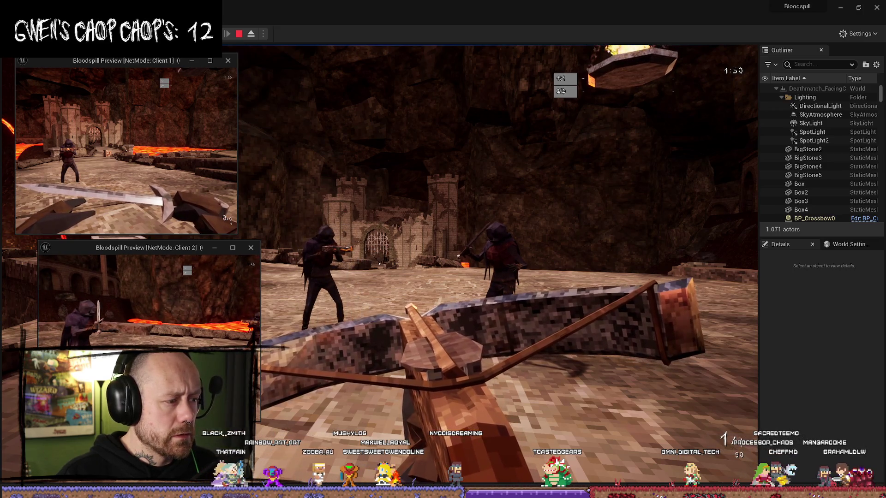
pyautogui.click(497, 301)
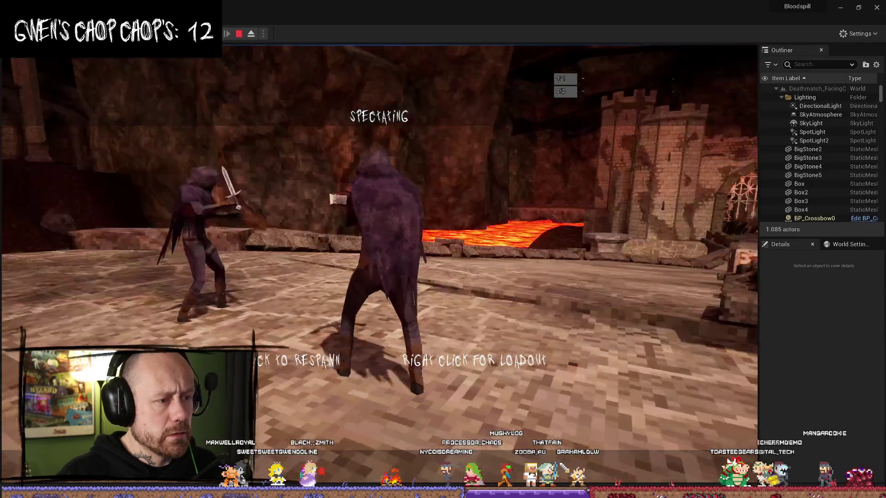
# Step: Open the loadout choices while spectating, then stop the session and close the Message Log
pyautogui.rightClick(539, 400)
pyautogui.hotkey('alt', 'Tab')
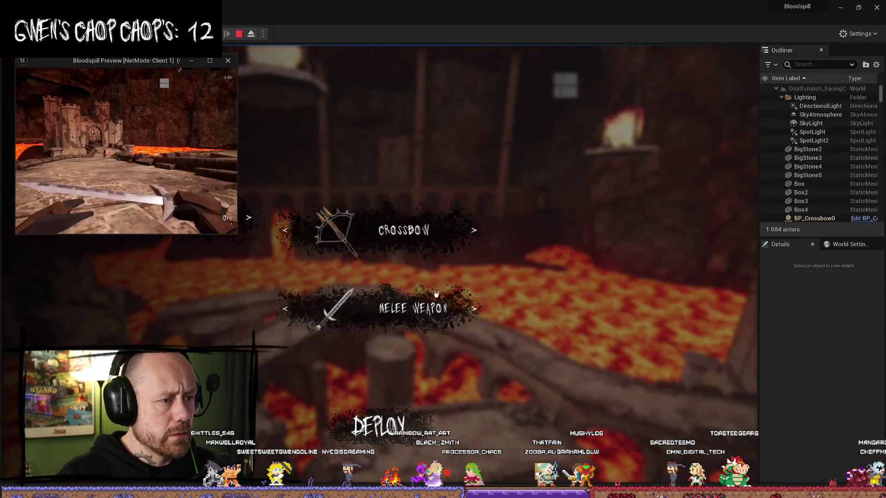
pyautogui.hotkey('alt', 'Tab')
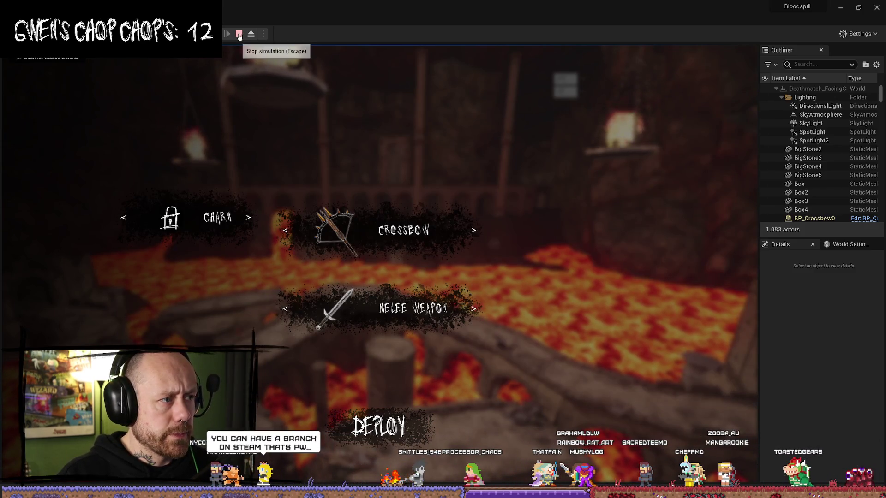
pyautogui.press('Escape')
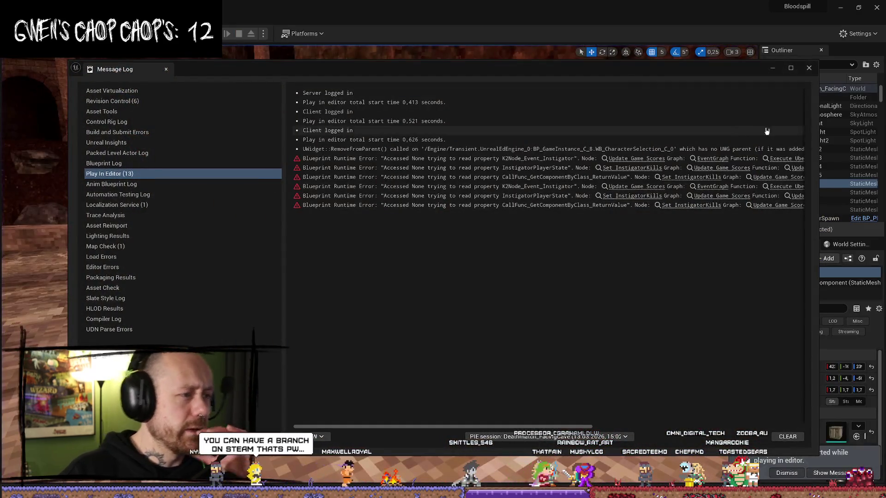
pyautogui.click(811, 69)
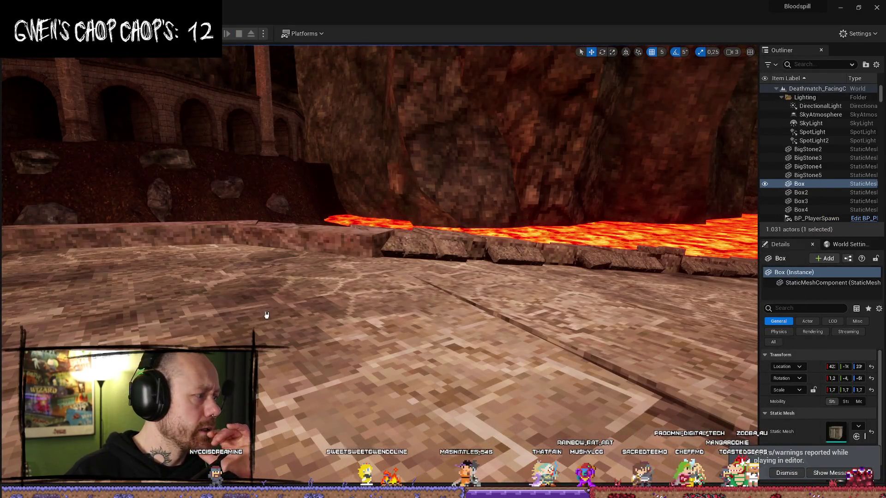
# Step: Restart PIE with Alt+P, reposition the Client 2 window, and deploy the client and main player with crossbows
pyautogui.hotkey('alt', 'p')
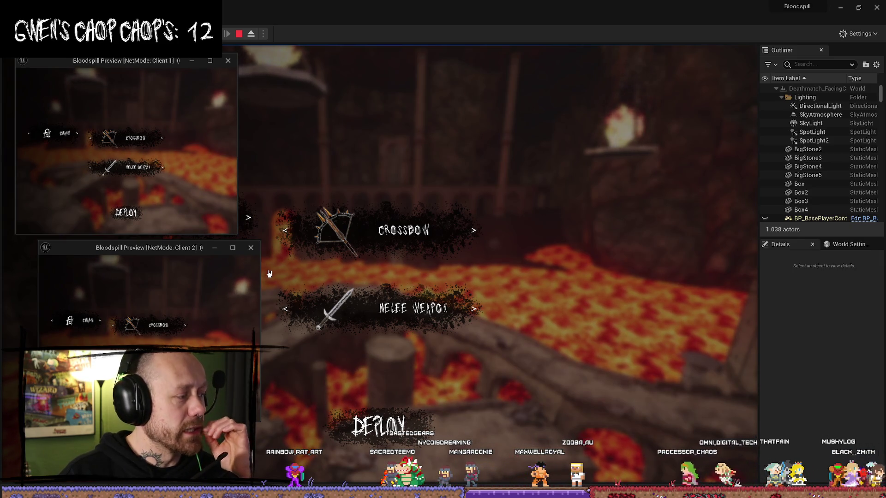
pyautogui.moveTo(186, 253); pyautogui.dragTo(175, 260)
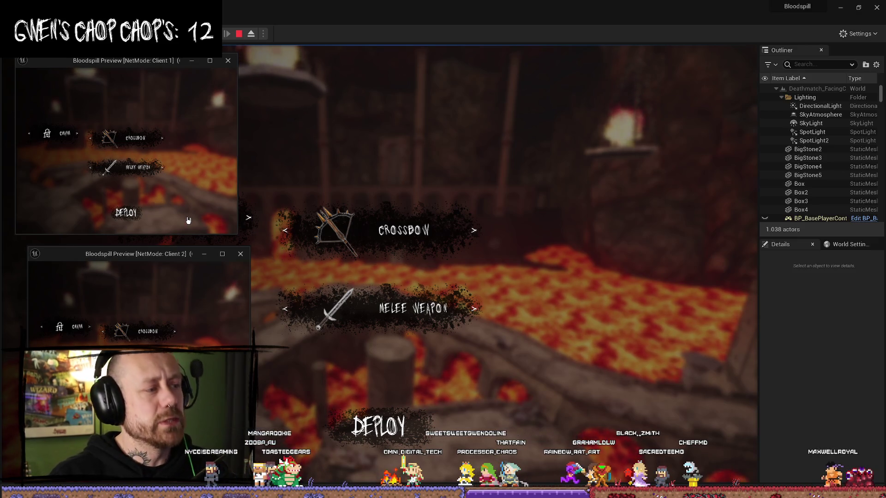
pyautogui.moveTo(184, 259); pyautogui.dragTo(174, 265)
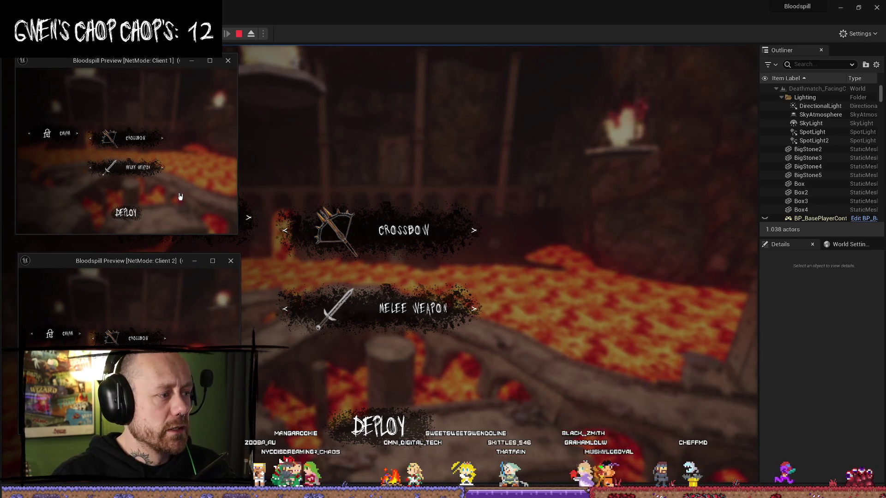
pyautogui.click(126, 213)
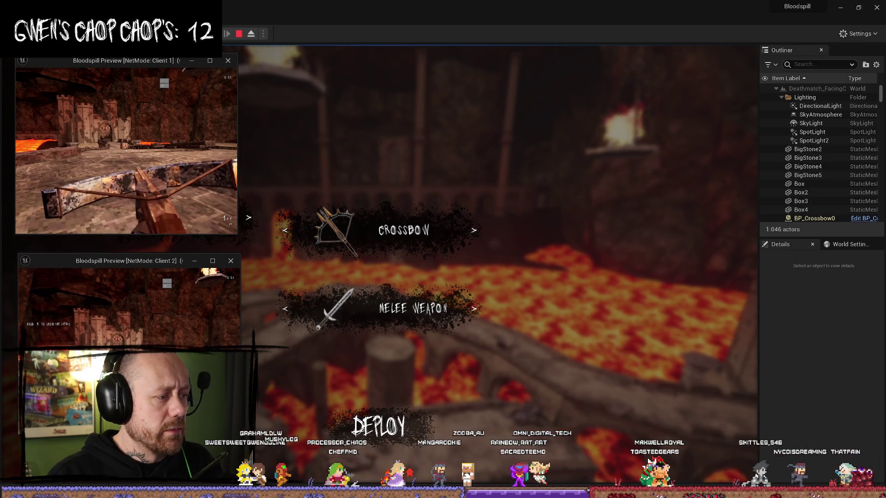
pyautogui.click(378, 425)
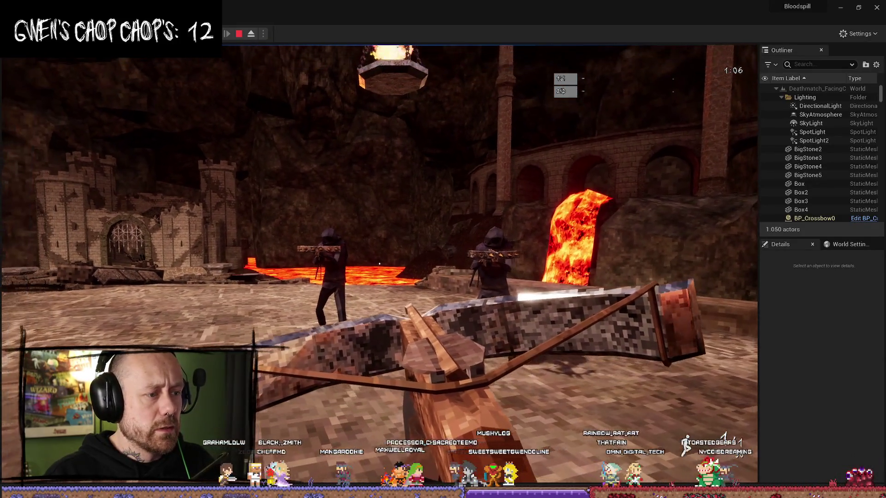
# Step: Bring Client 1 forward, then take control of the main viewport and play until the crossbow player dies
pyautogui.hotkey('shift', 'F1')
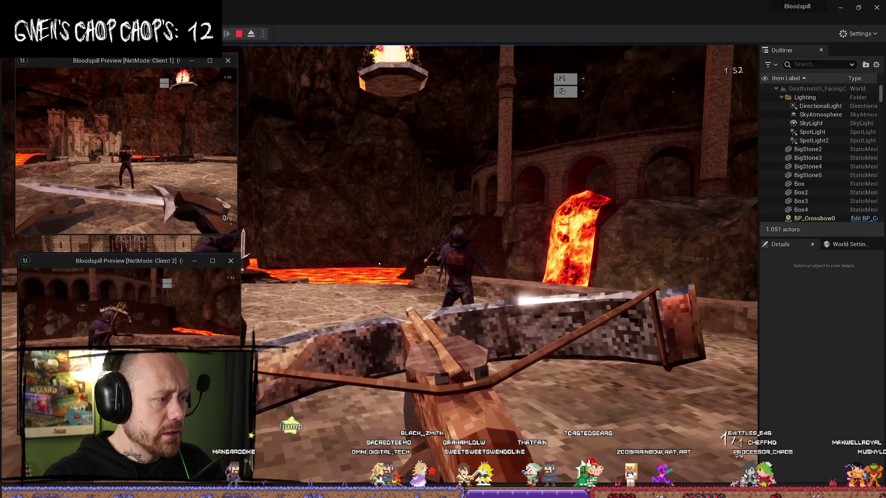
pyautogui.click(615, 273)
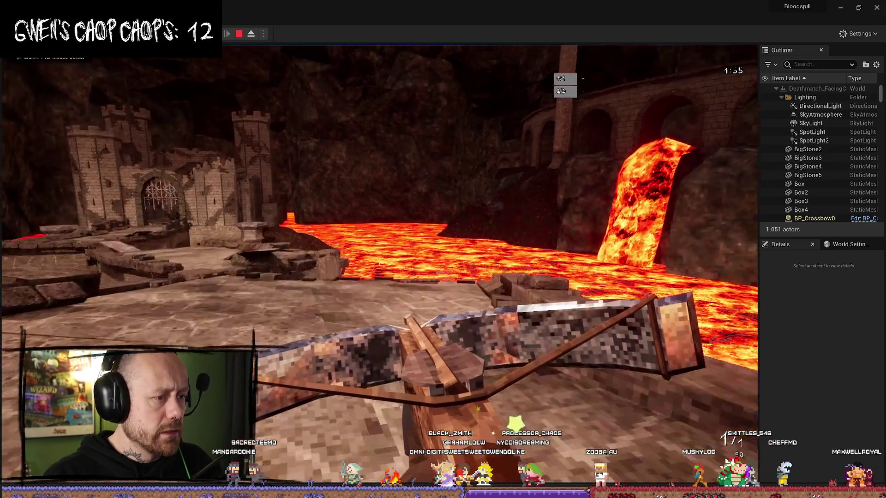
pyautogui.moveTo(443, 249)
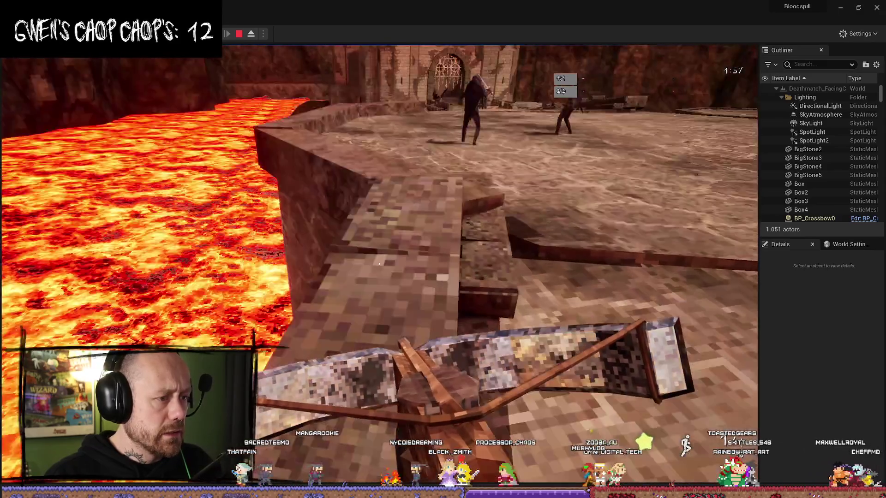
pyautogui.moveTo(379, 264)
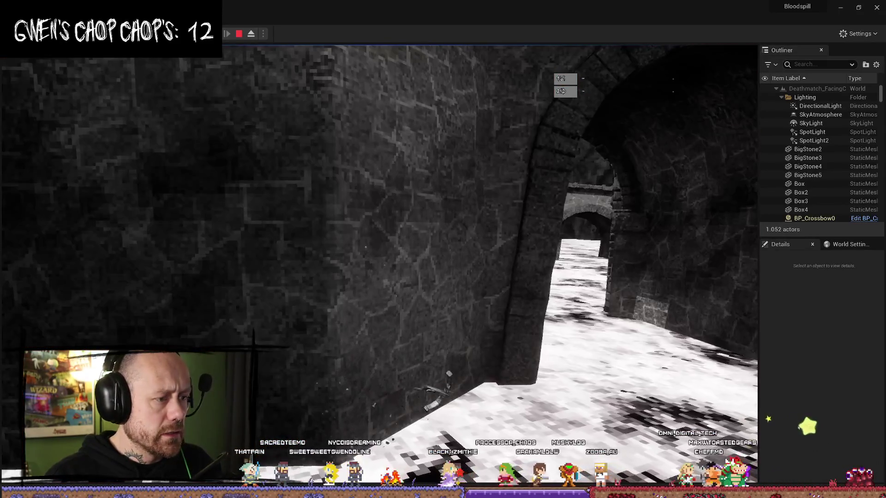
pyautogui.hotkey('alt', 'Tab')
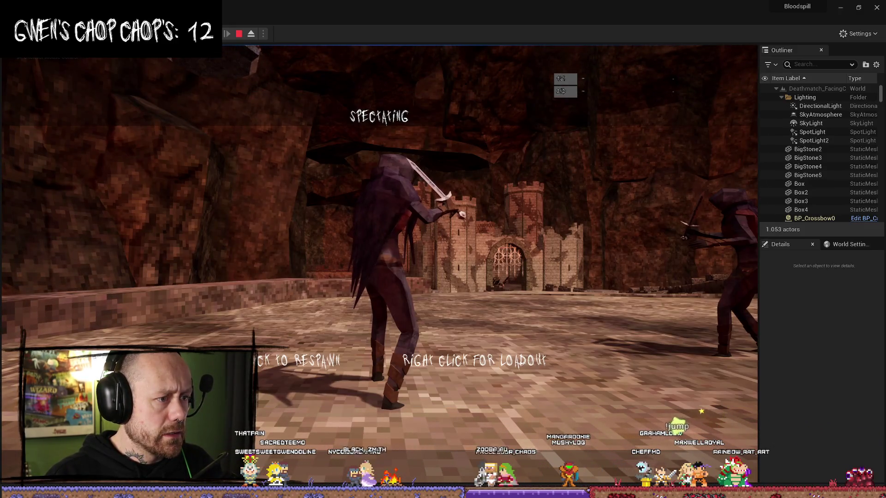
# Step: Respawn in the multiplayer preview by choosing the Crossbow loadout and deploying
pyautogui.hotkey('alt', 'Tab')
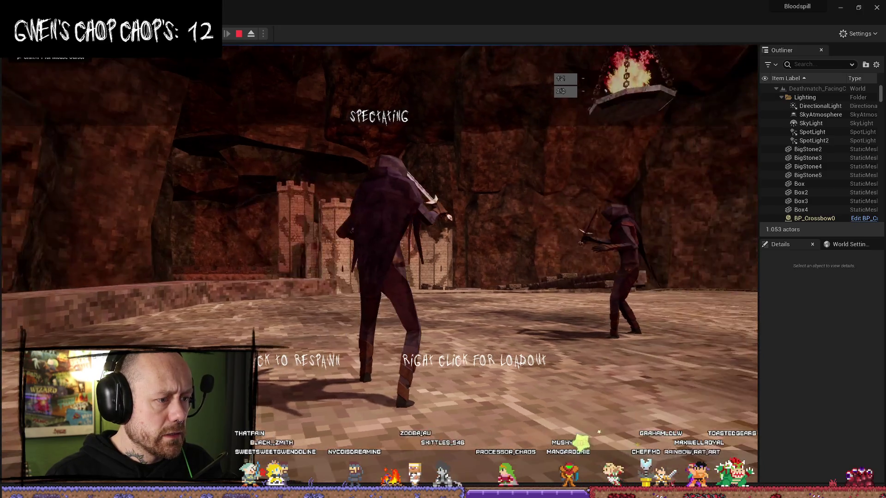
pyautogui.rightClick(402, 316)
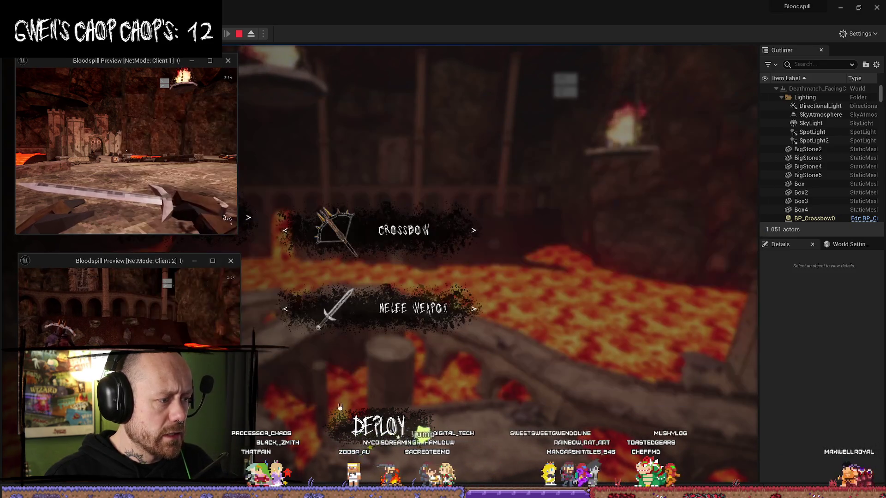
pyautogui.click(340, 407)
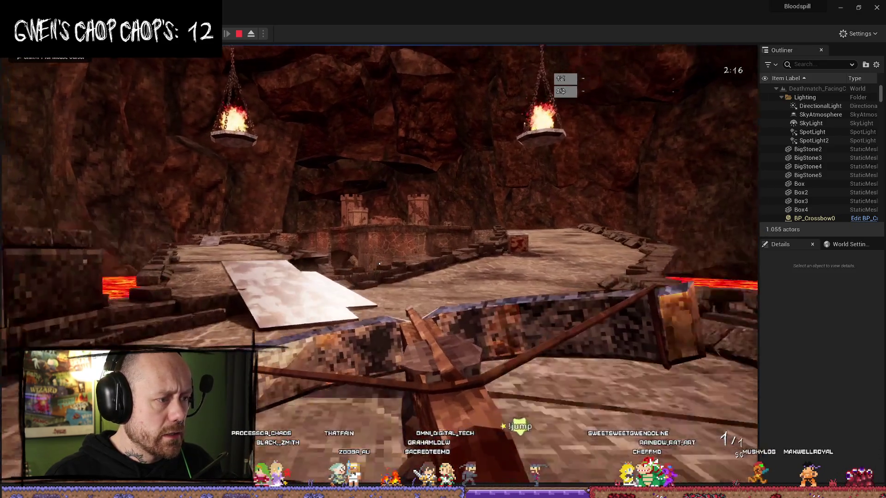
# Step: Walk the crossbow player around the lava arena, approaching and circling the nearby enemy
pyautogui.press('w')
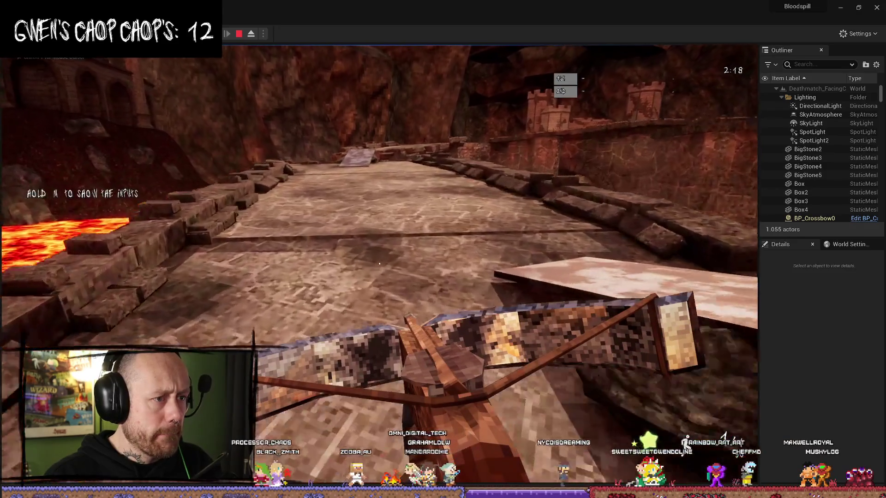
pyautogui.press('w')
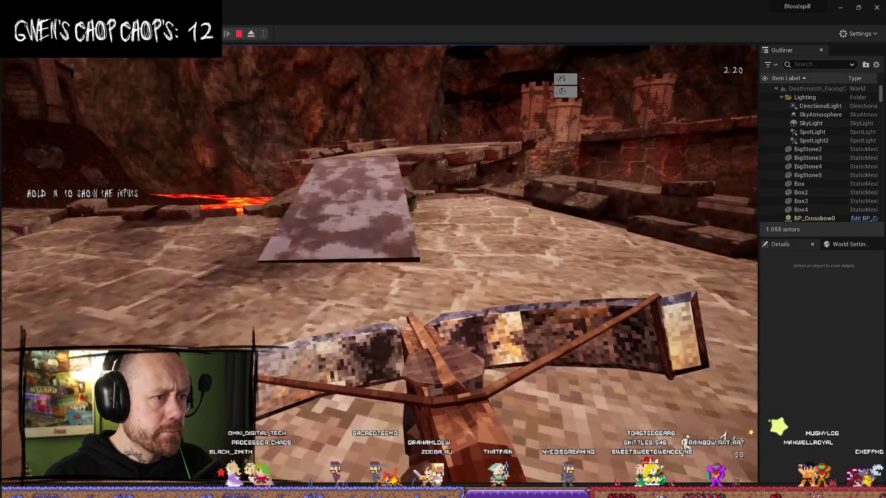
pyautogui.press('w')
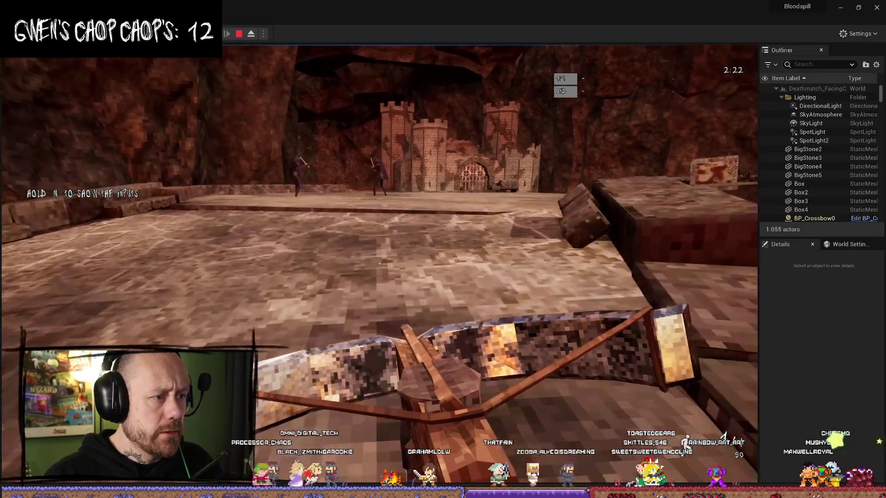
pyautogui.press('w')
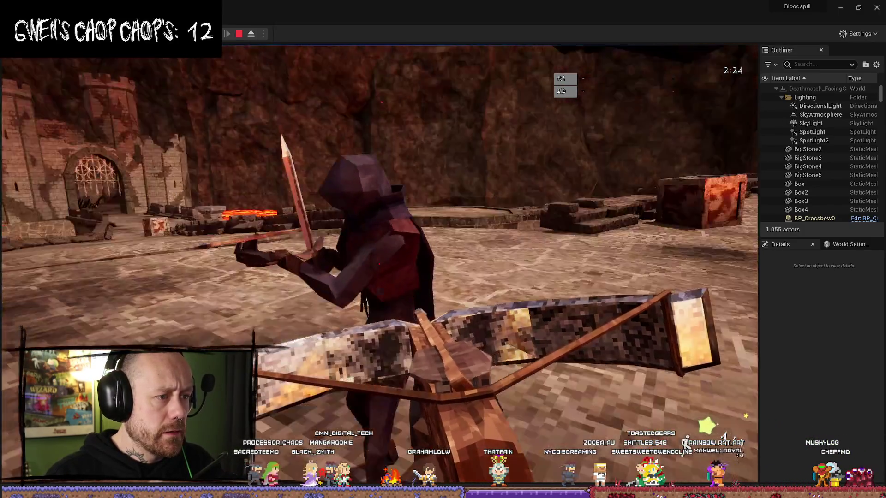
pyautogui.press('w')
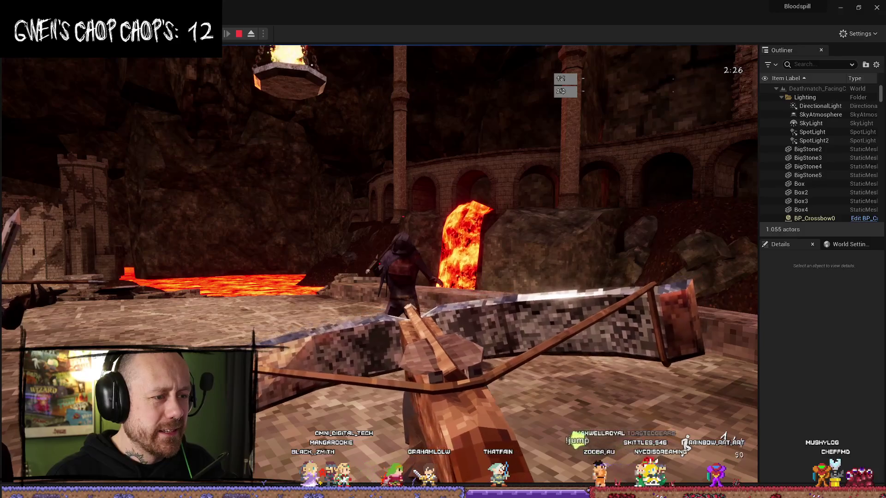
pyautogui.press('w')
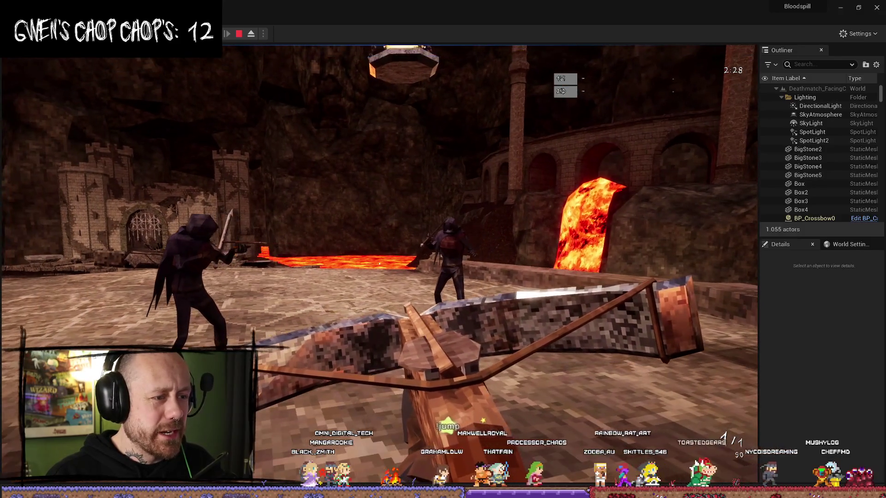
pyautogui.press('w')
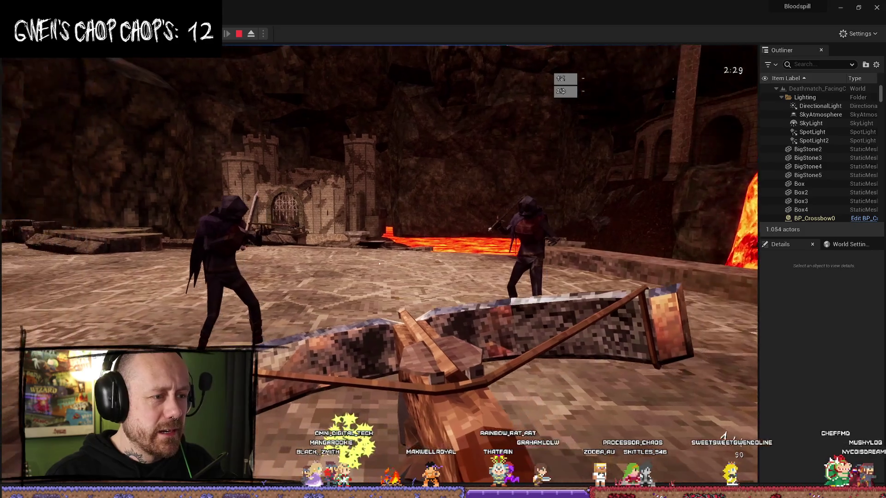
# Step: Leave the game window and cycle through the client preview back to the main editor
pyautogui.hotkey('alt', 'Tab')
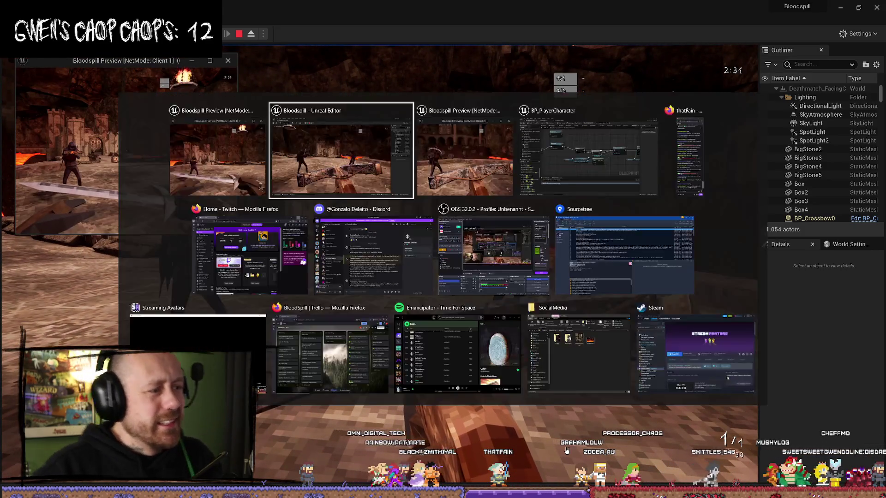
pyautogui.hotkey('alt', 'Tab')
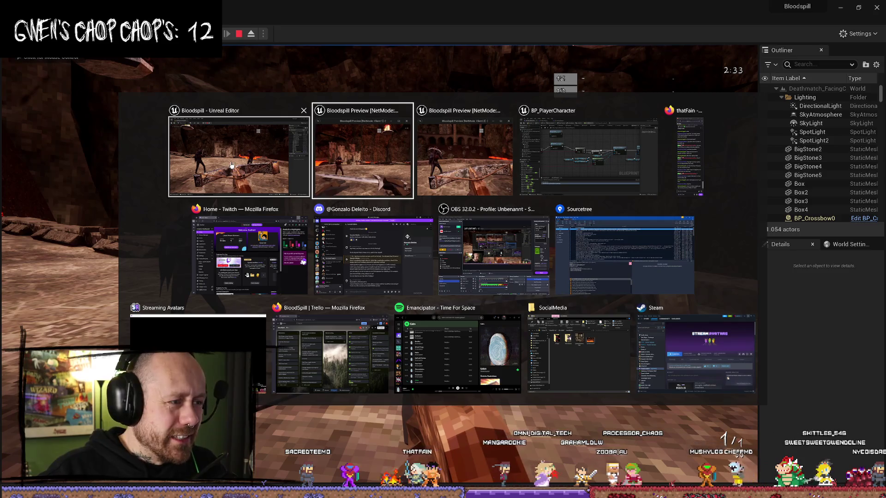
pyautogui.hotkey('alt', 'Tab')
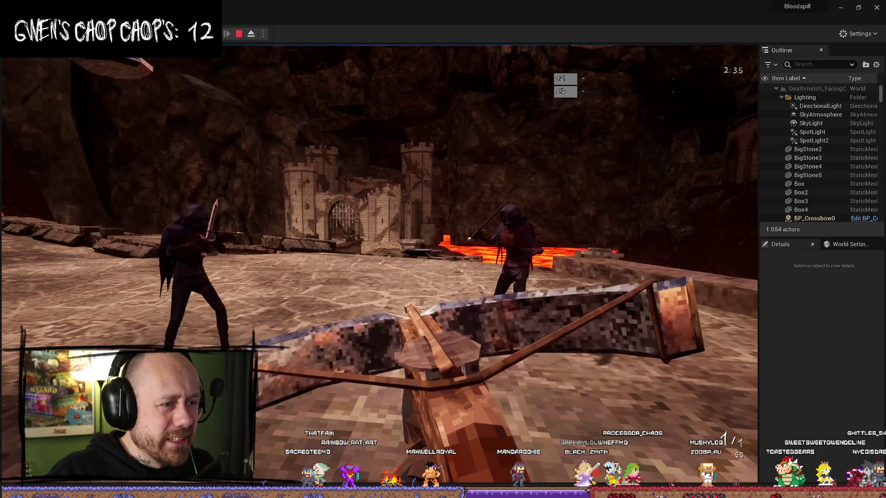
pyautogui.hotkey('alt', 'Tab')
pyautogui.hotkey('alt', 'Tab')
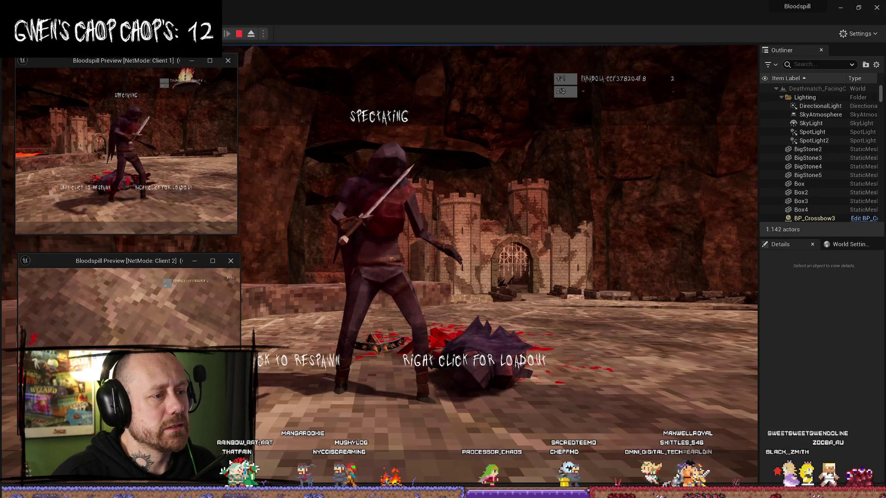
# Step: Stop the play session so the Message Log shows Accessed None errors in Update Game Scores
pyautogui.press('Escape')
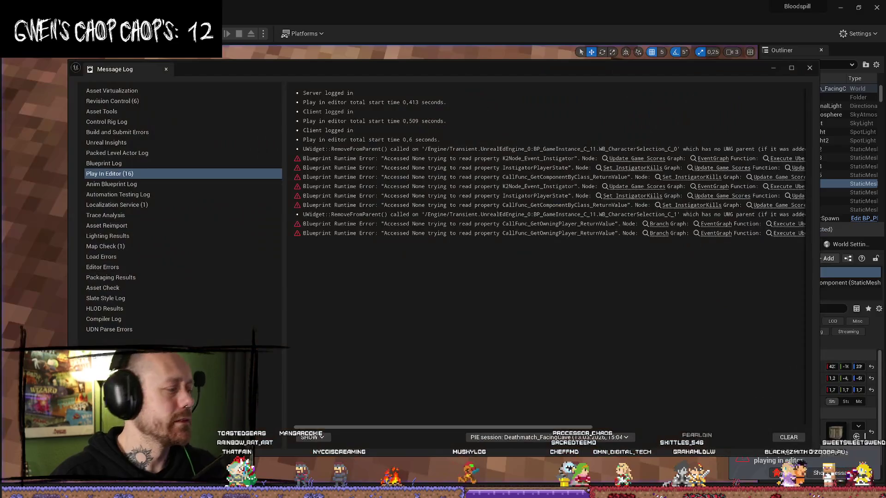
# Step: Close the Message Log and go back to BP_PlayerCharacter's Change Weapon graph
pyautogui.click(810, 69)
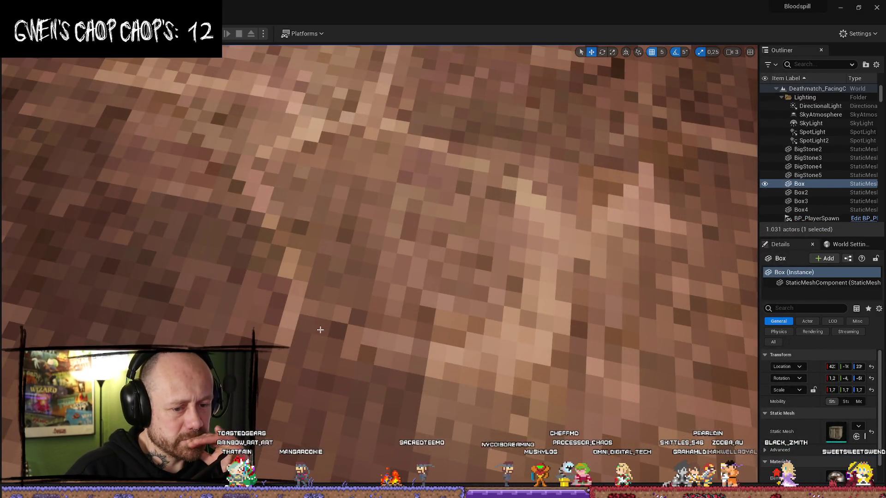
pyautogui.hotkey('alt', 'Tab')
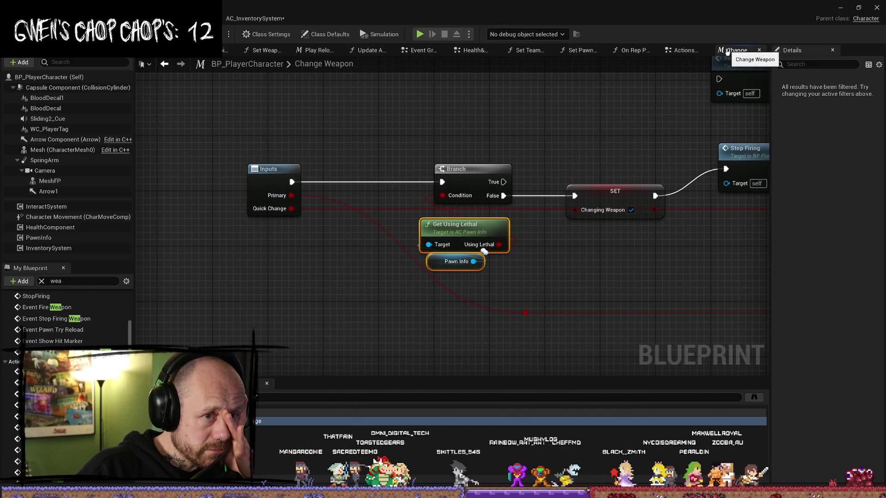
# Step: Inspect the ToggleWeapon node's pins in BP_PlayerCharacter's Actions Graph
pyautogui.click(694, 50)
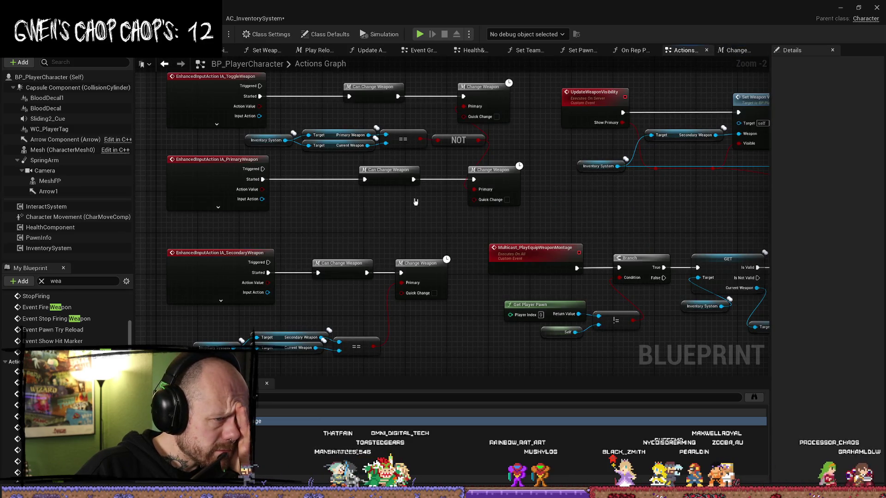
pyautogui.moveTo(210, 68); pyautogui.dragTo(201, 98)
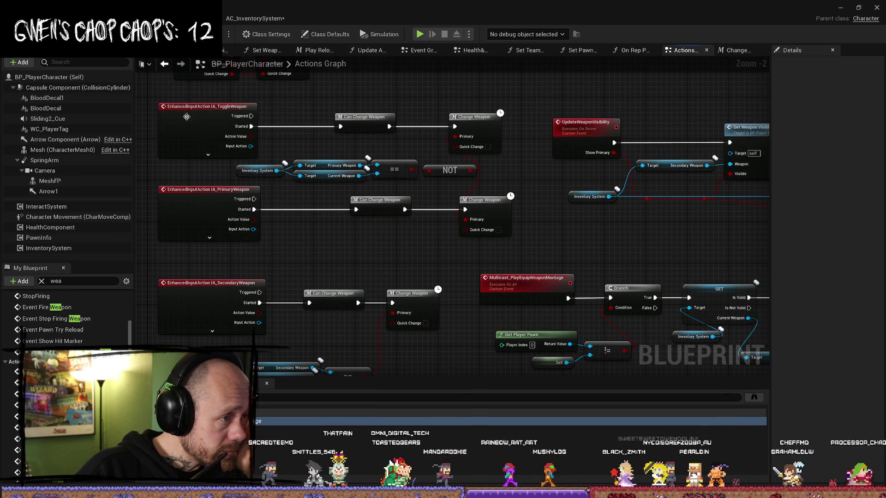
pyautogui.click(208, 154)
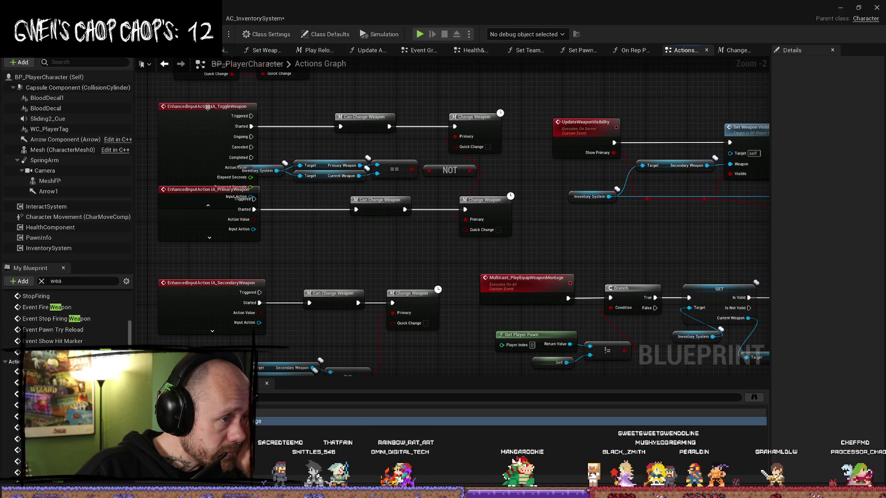
pyautogui.moveTo(208, 107); pyautogui.dragTo(208, 97)
pyautogui.click(208, 196)
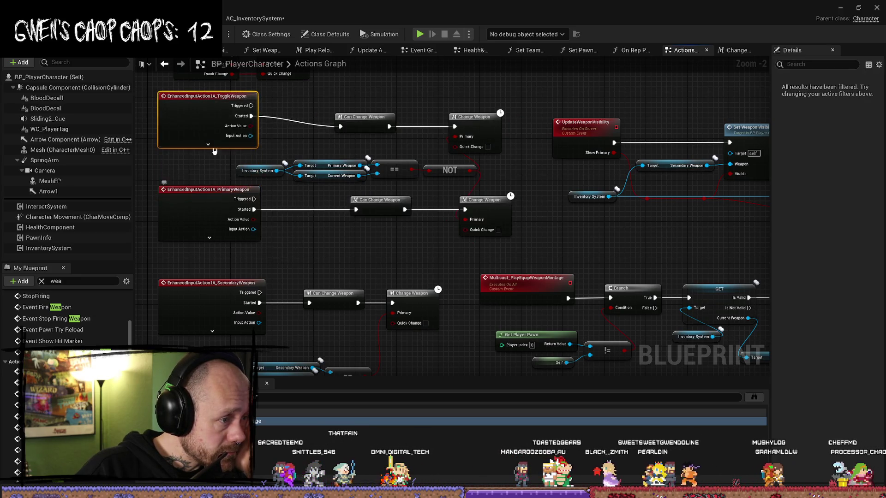
pyautogui.moveTo(327, 106); pyautogui.dragTo(329, 119)
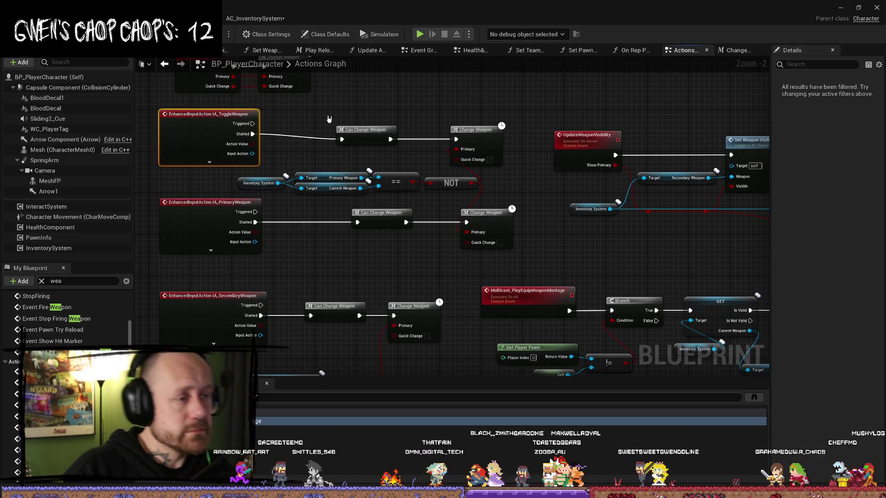
# Step: Search the Content folder for input assets and open the IMC_PawnInputs mapping context
pyautogui.hotkey('ctrl', 'space')
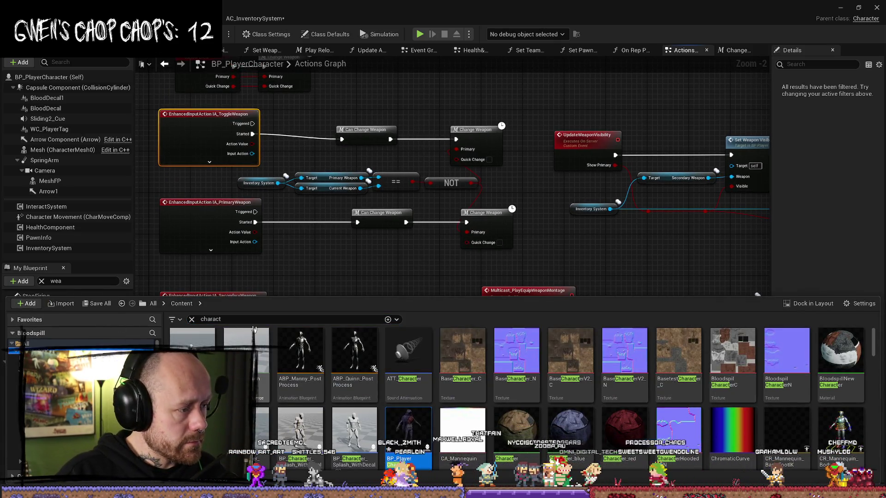
pyautogui.write('put')
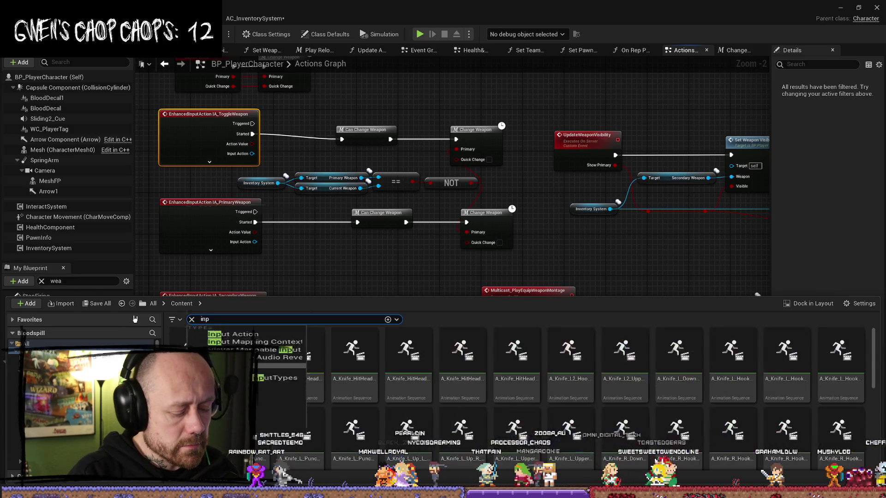
pyautogui.click(46, 344)
pyautogui.click(37, 354)
pyautogui.scroll(-1, 737, 410)
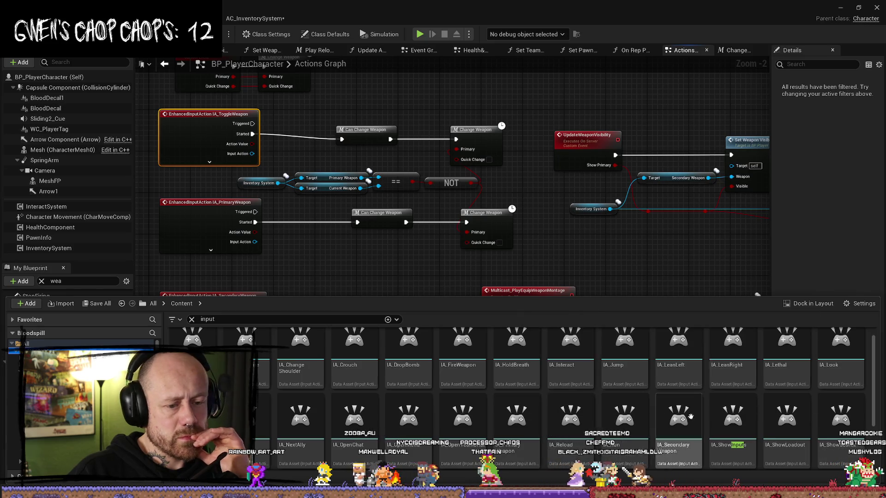
pyautogui.scroll(-2, 744, 417)
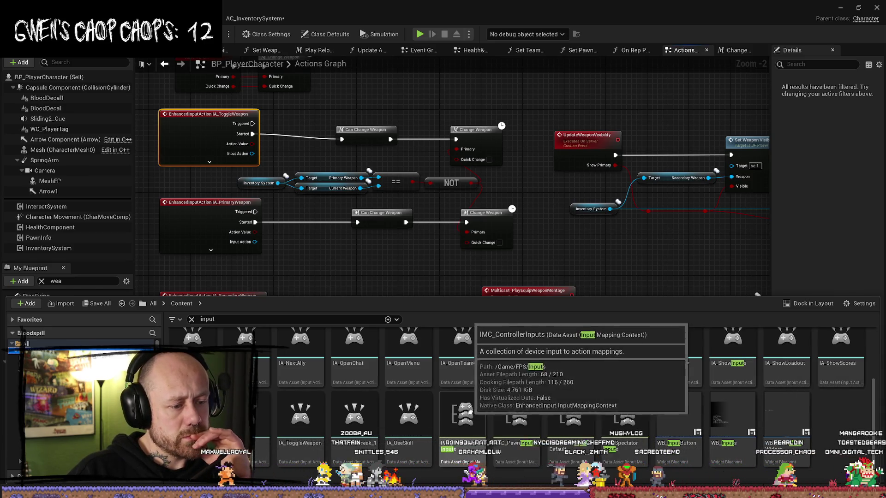
pyautogui.doubleClick(519, 412)
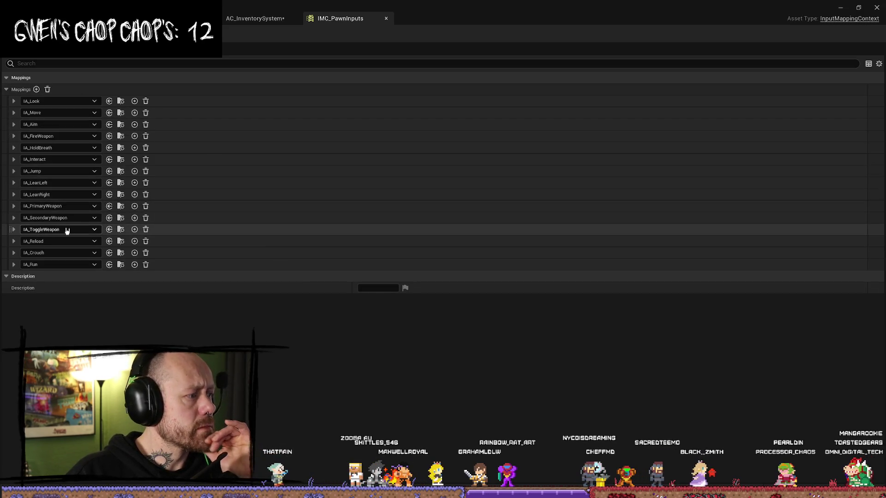
# Step: Check the IA_SecondaryWeapon and IA_ToggleWeapon (Mouse Wheel Axis) bindings, then return to the Actions Graph
pyautogui.click(13, 218)
pyautogui.click(14, 217)
pyautogui.click(14, 217)
pyautogui.click(13, 217)
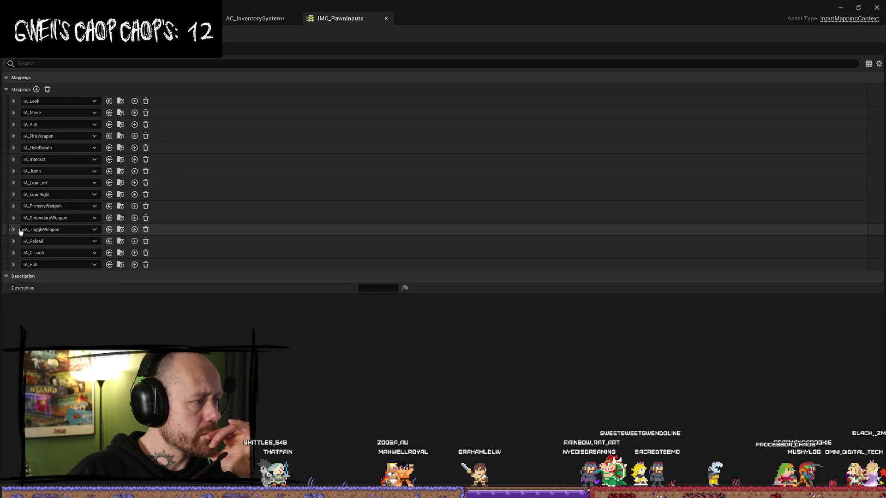
pyautogui.click(14, 230)
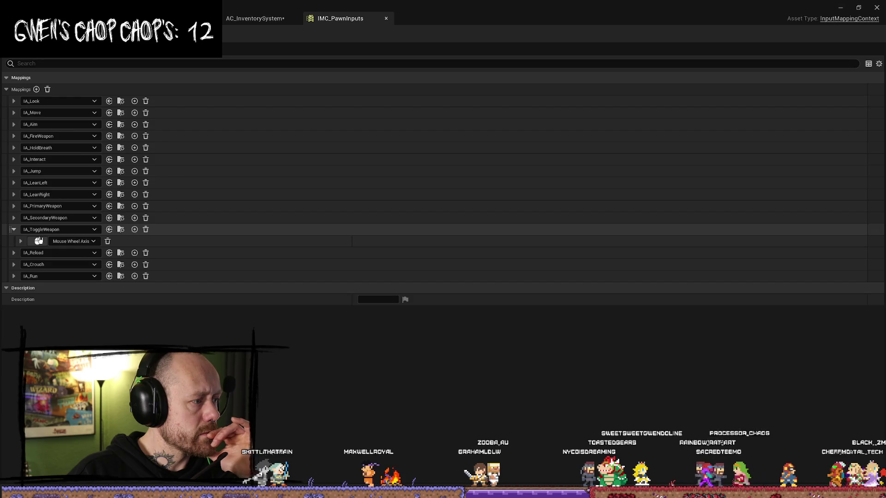
pyautogui.click(14, 229)
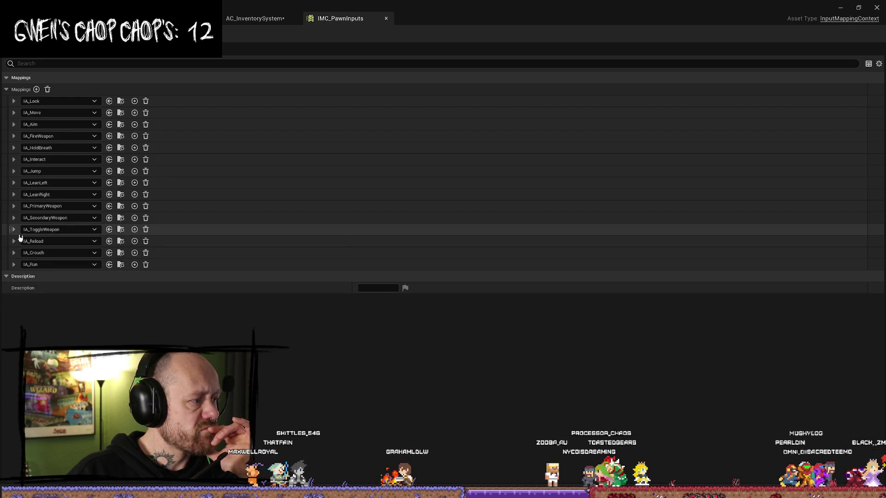
pyautogui.click(212, 18)
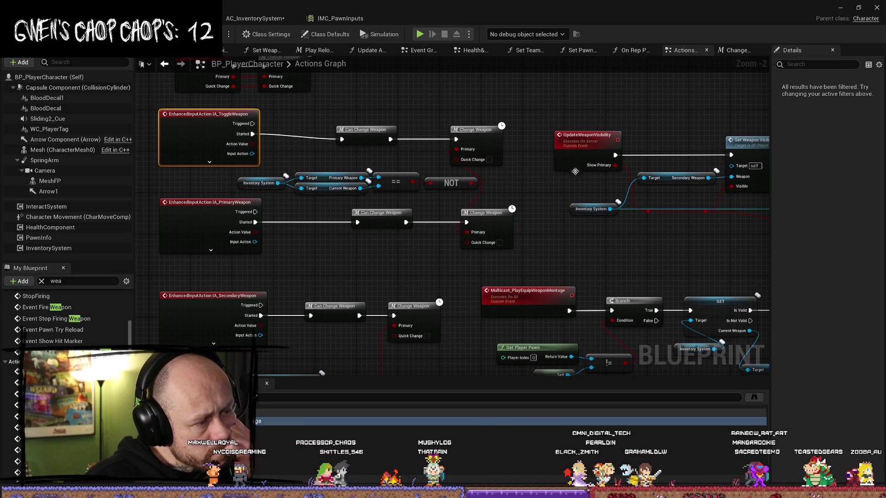
# Step: Deselect the IA_ToggleWeapon event and minimize the BP_PlayerCharacter editor to get back to the level
pyautogui.click(451, 266)
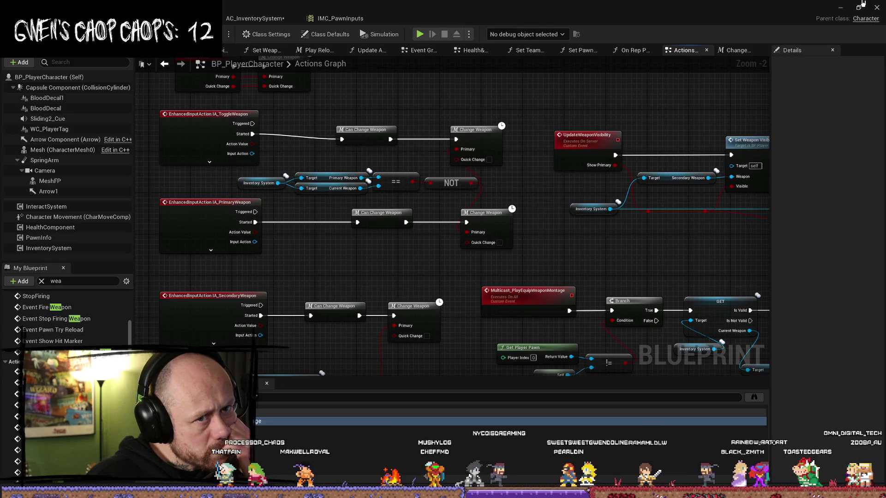
pyautogui.click(840, 7)
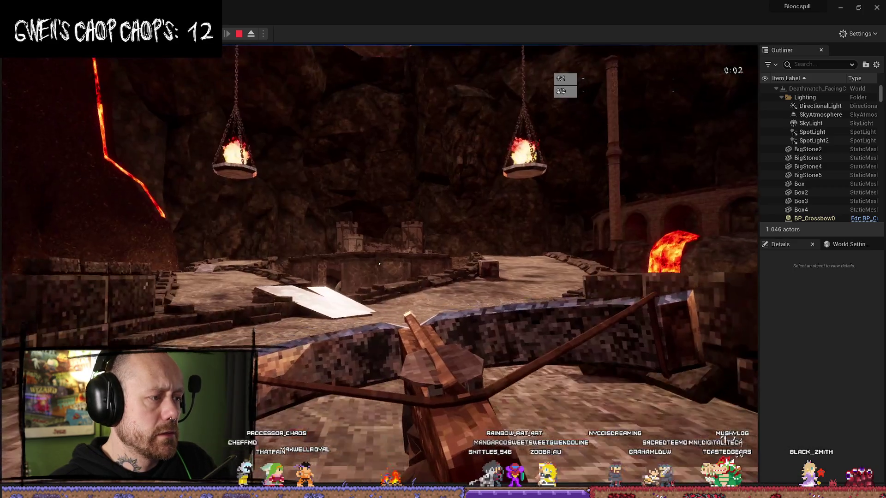
# Step: Walk the main player across the courtyard toward the hooded crossbow enemy
pyautogui.press('w')
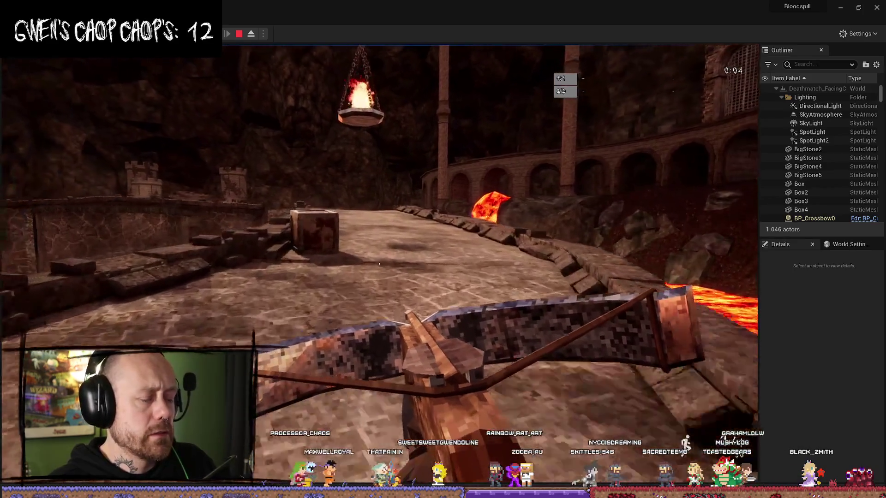
pyautogui.press('w')
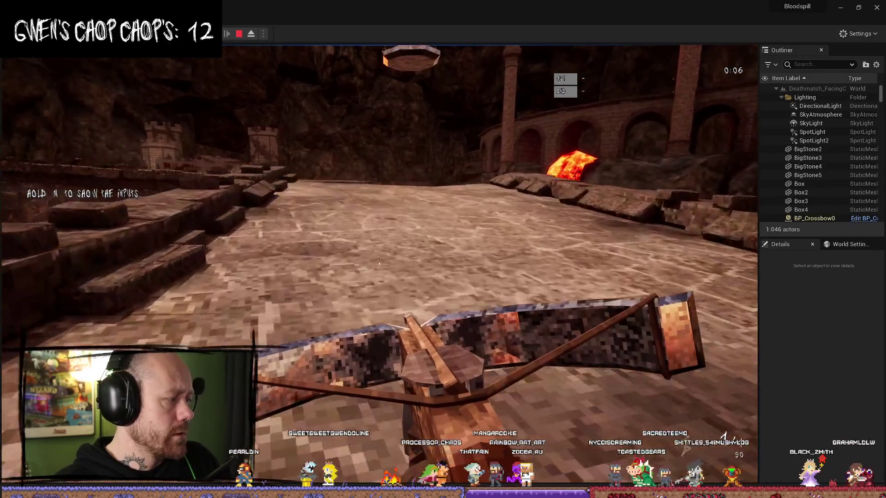
pyautogui.press('w')
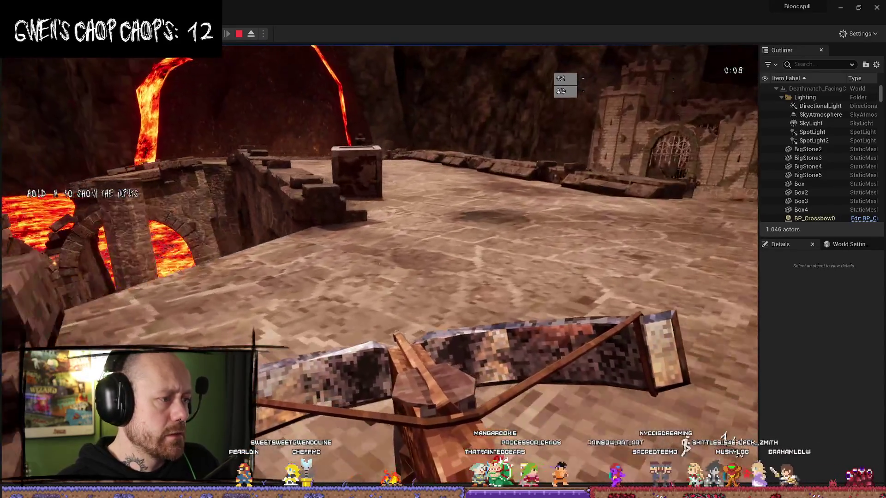
pyautogui.press('w')
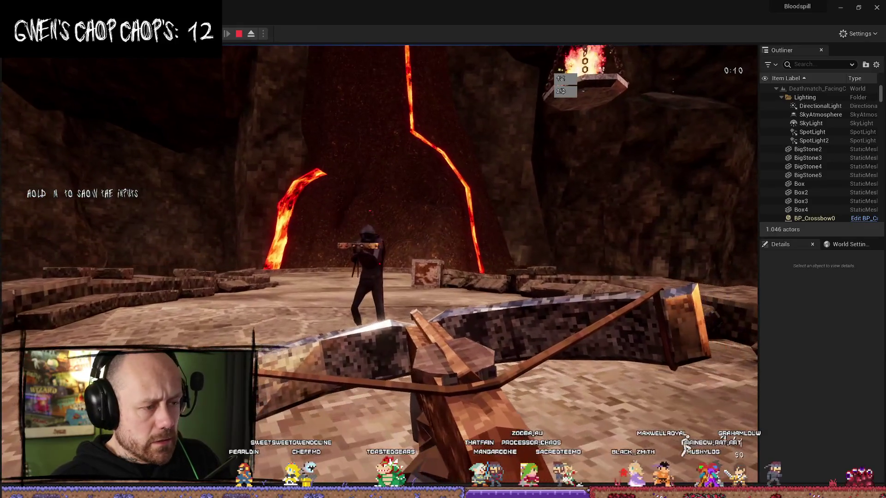
pyautogui.press('w')
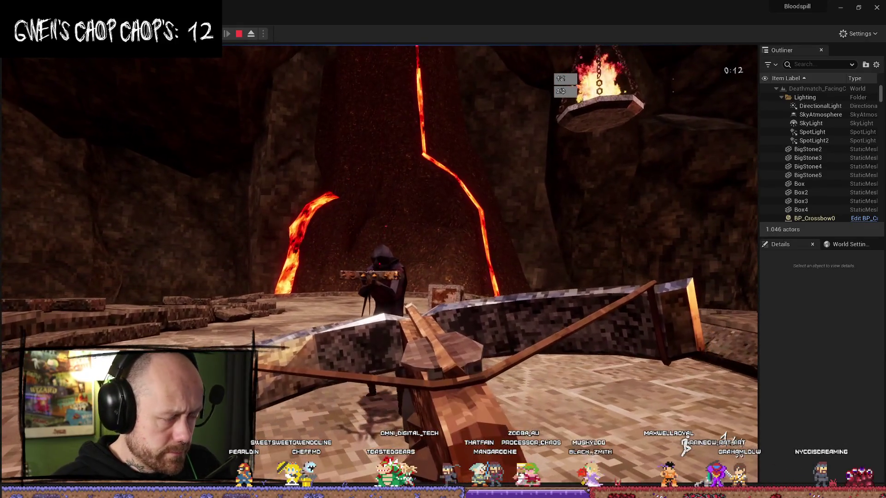
pyautogui.press('w')
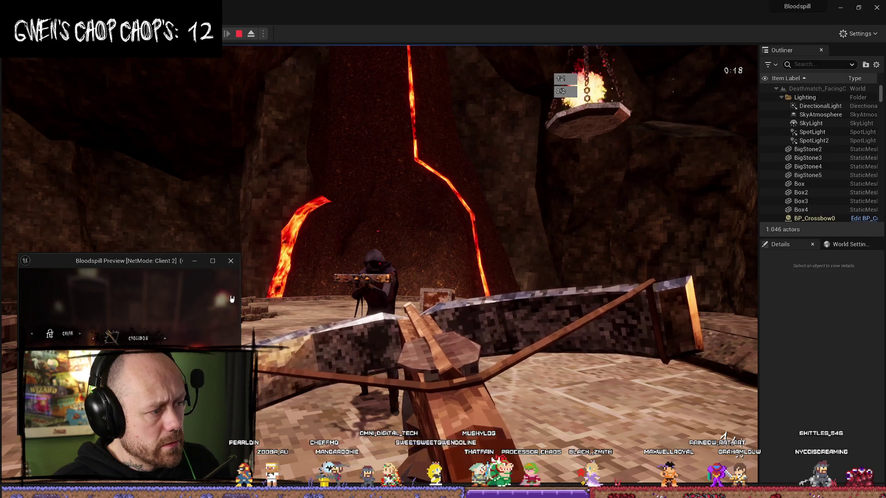
# Step: On Client 1, fire the crossbow at the main player
pyautogui.hotkey('alt', 'Tab')
pyautogui.click(472, 187)
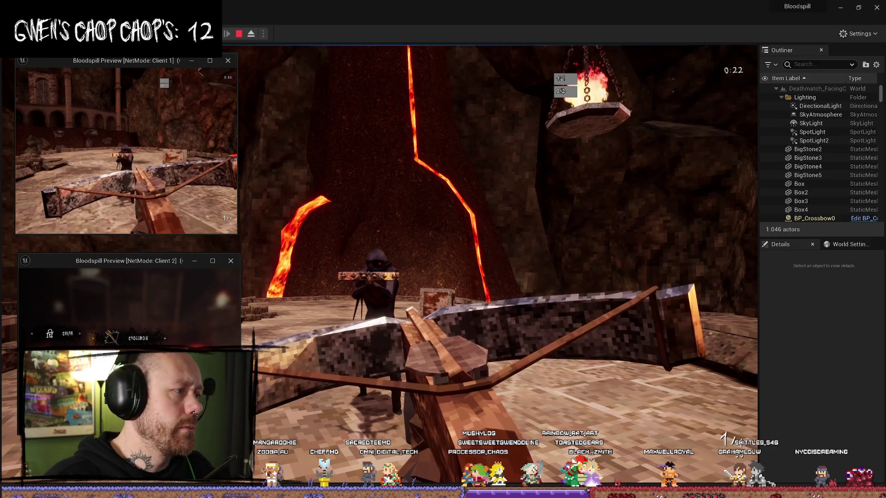
pyautogui.click(127, 151)
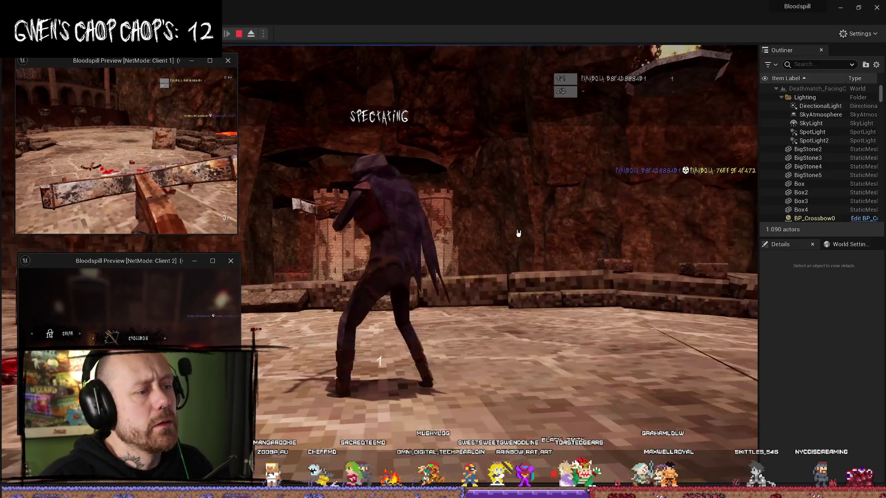
# Step: Redeploy with the crossbow while Client 1 switches to the sword, land a headshot, then stop PIE
pyautogui.click(518, 233)
pyautogui.rightClick(504, 227)
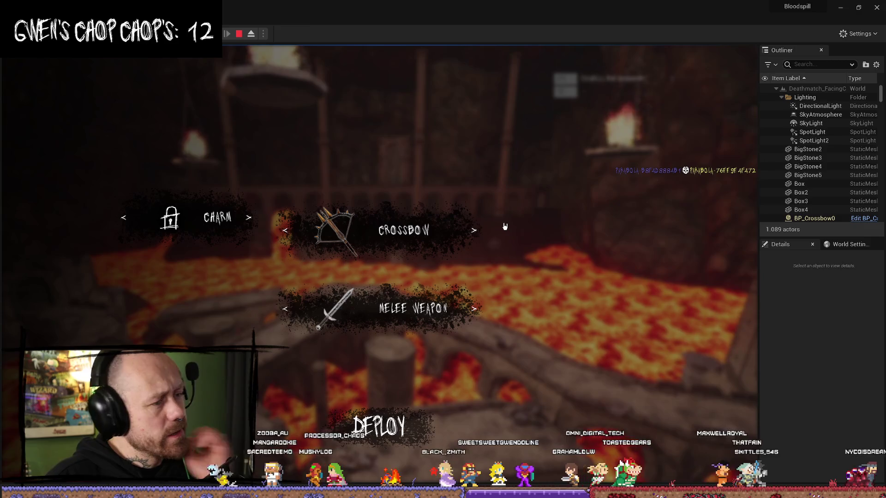
pyautogui.hotkey('alt', 'Tab')
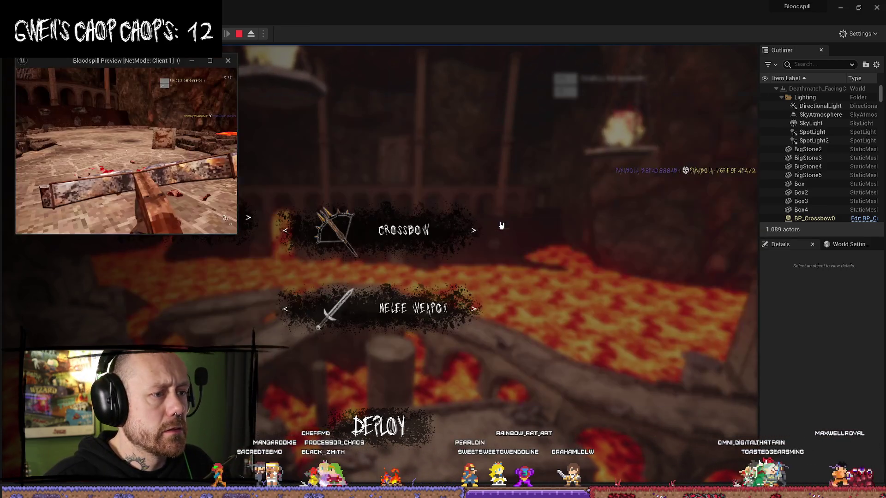
pyautogui.press('2')
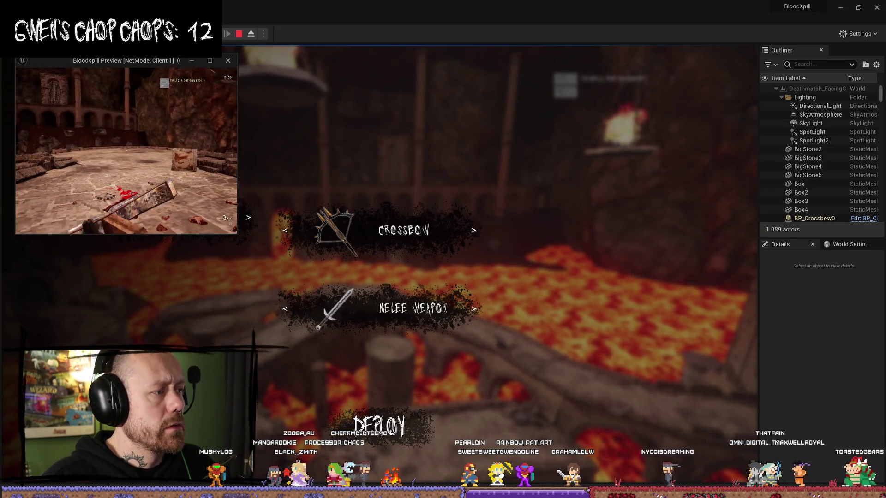
pyautogui.hotkey('alt', 'Tab')
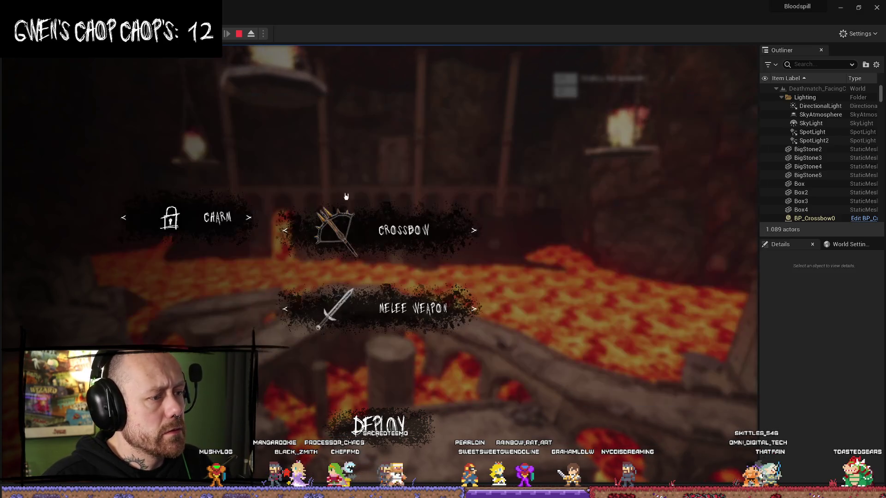
pyautogui.click(378, 437)
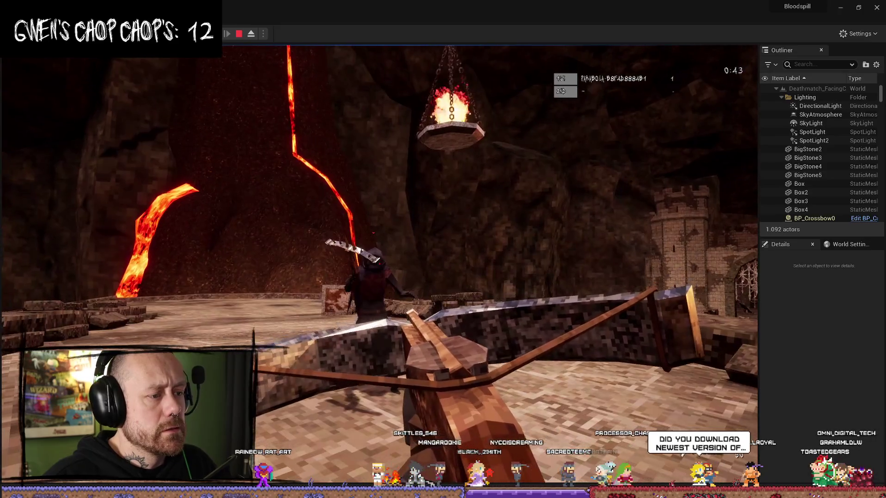
pyautogui.click(380, 264)
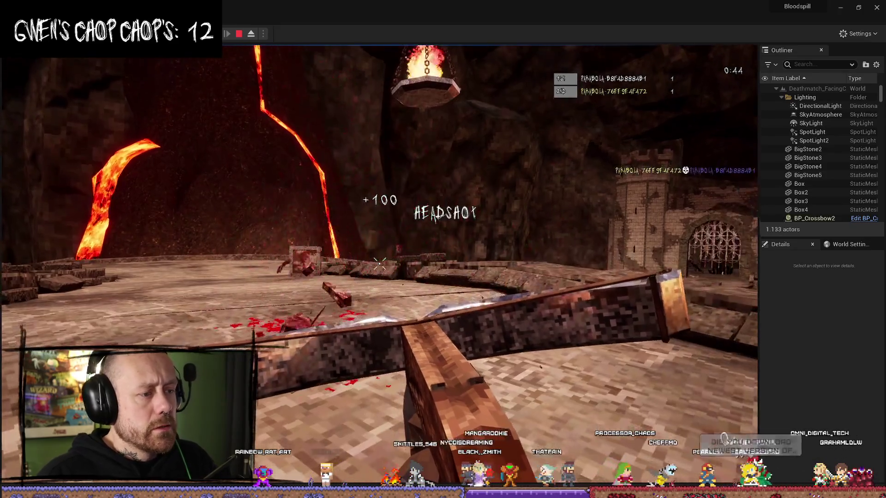
pyautogui.press('Escape')
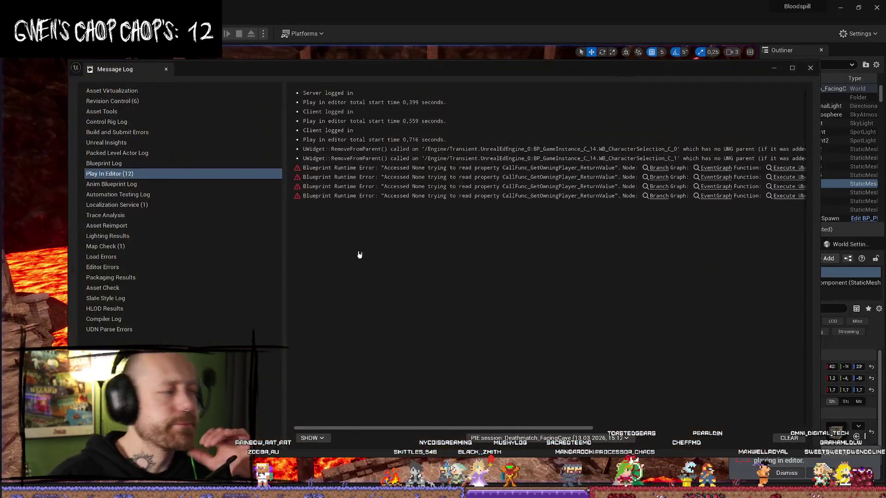
# Step: Put away the Message Log to reveal the lava-covered Deathmatch_FacingC level viewport
pyautogui.click(774, 68)
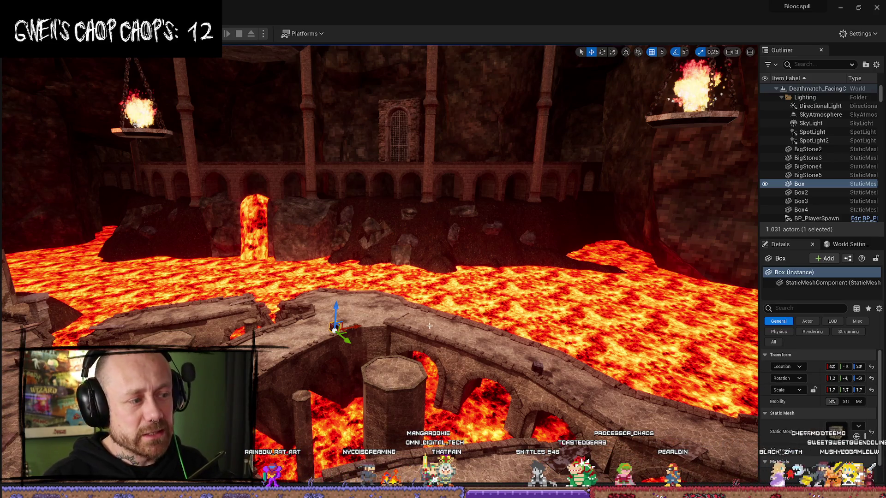
# Step: Select SM_Bridge8 and SM_Bridge12, undoing an accidental pick of Random8EdgeCylinder3
pyautogui.moveTo(425, 327); pyautogui.dragTo(417, 331)
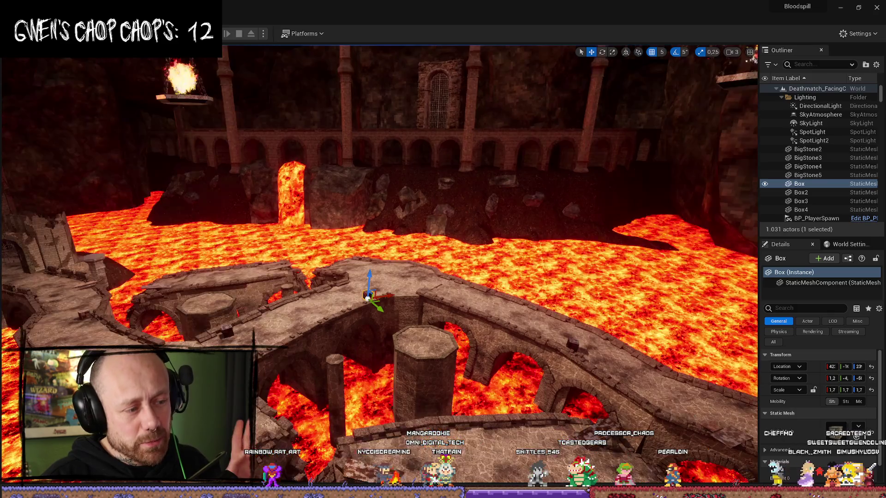
pyautogui.click(290, 324)
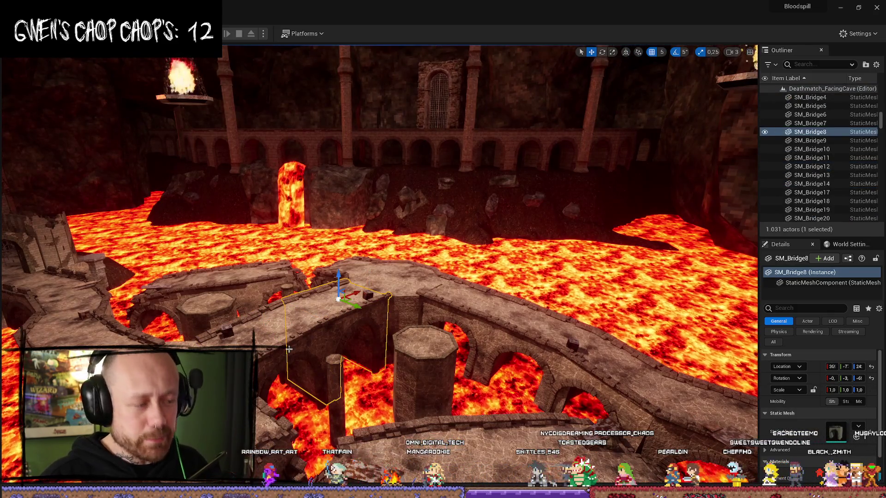
pyautogui.keyDown('ctrl'); pyautogui.click(278, 343); pyautogui.keyUp('ctrl')
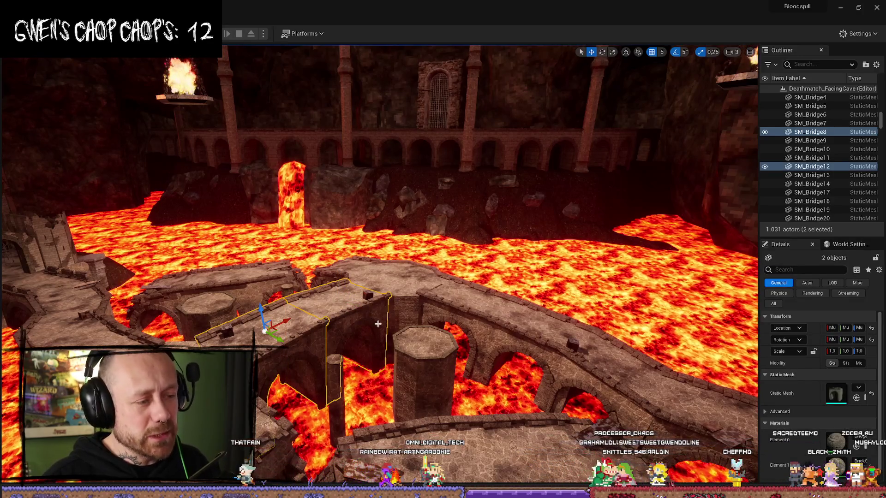
pyautogui.click(410, 294)
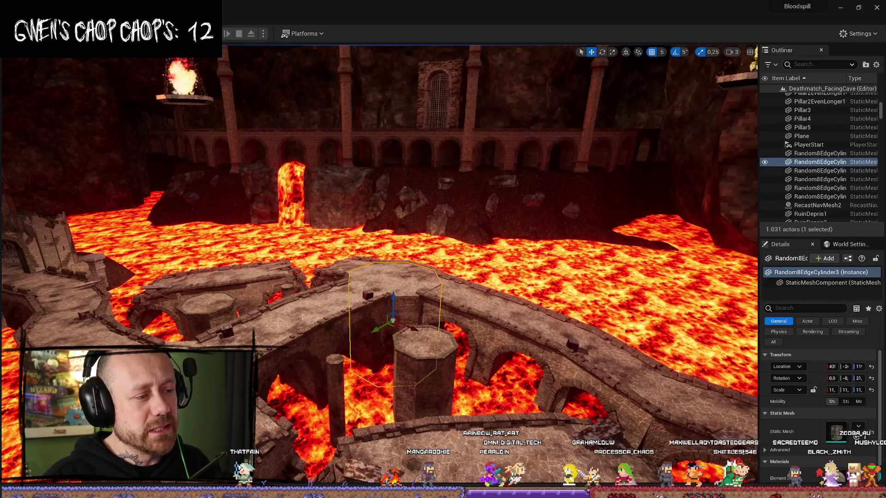
pyautogui.hotkey('ctrl', 'z')
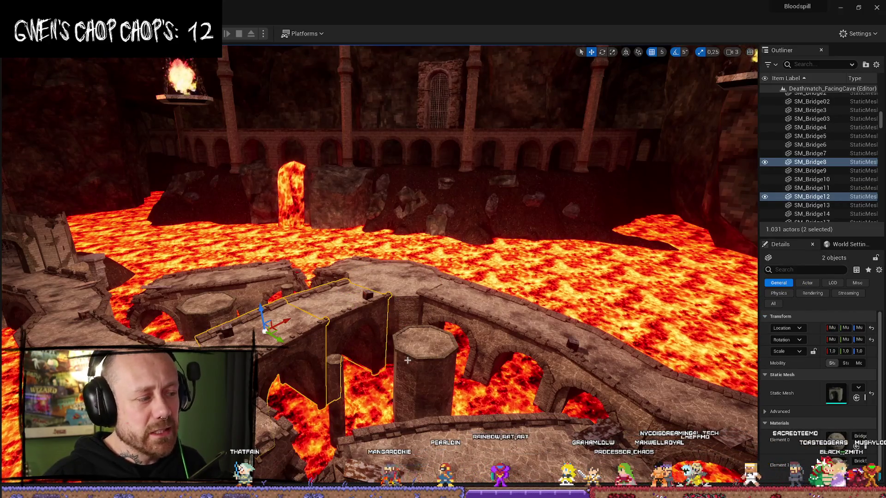
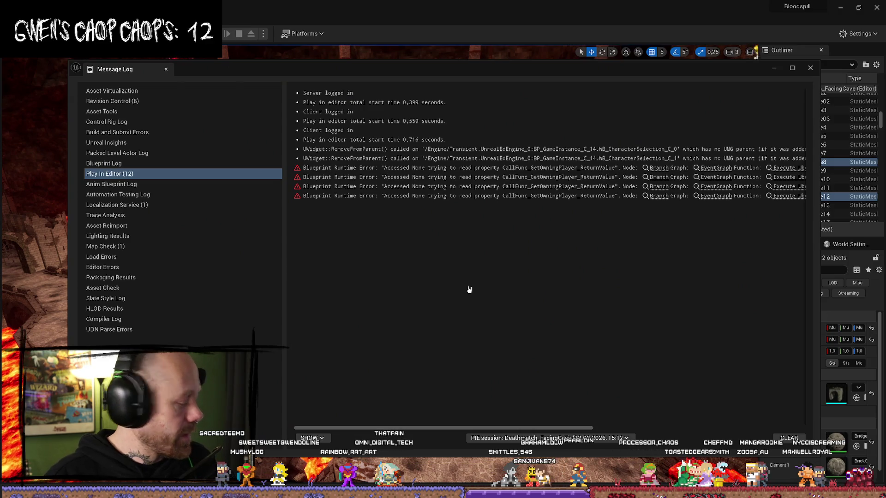
# Step: Close the Message Log and open the Content Drawer on the FPS folder
pyautogui.click(810, 68)
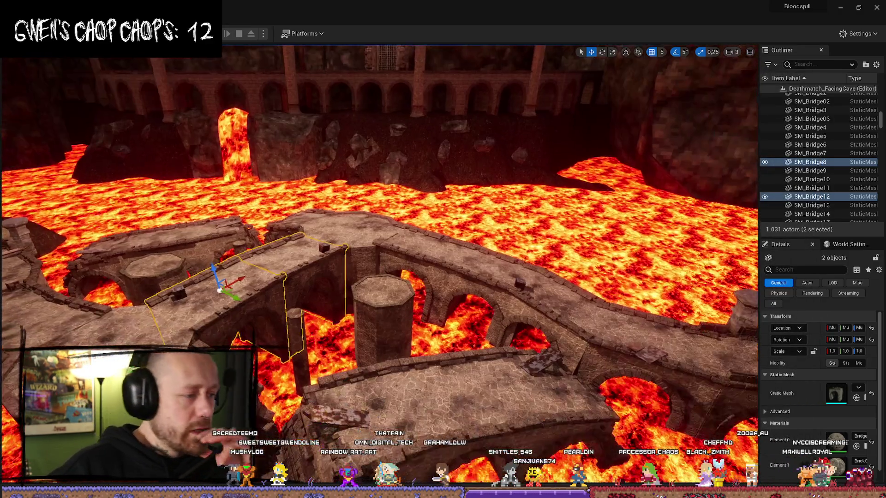
pyautogui.hotkey('ctrl', 'space')
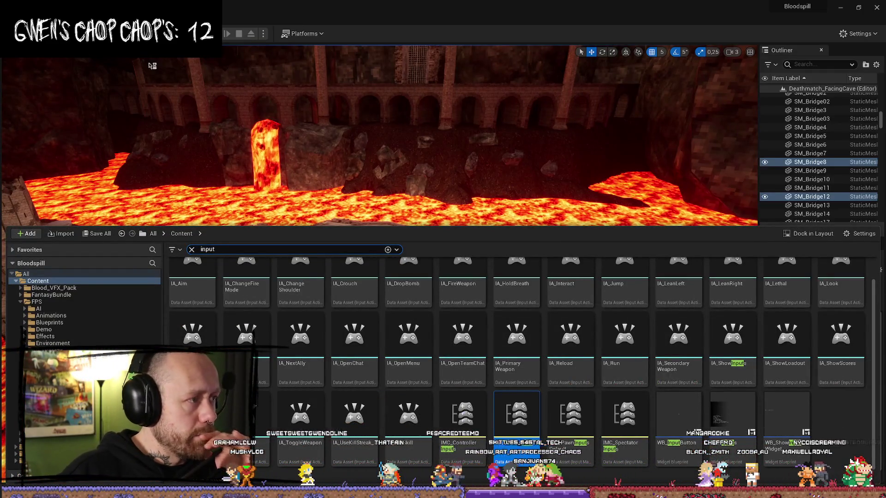
pyautogui.click(20, 302)
pyautogui.click(36, 302)
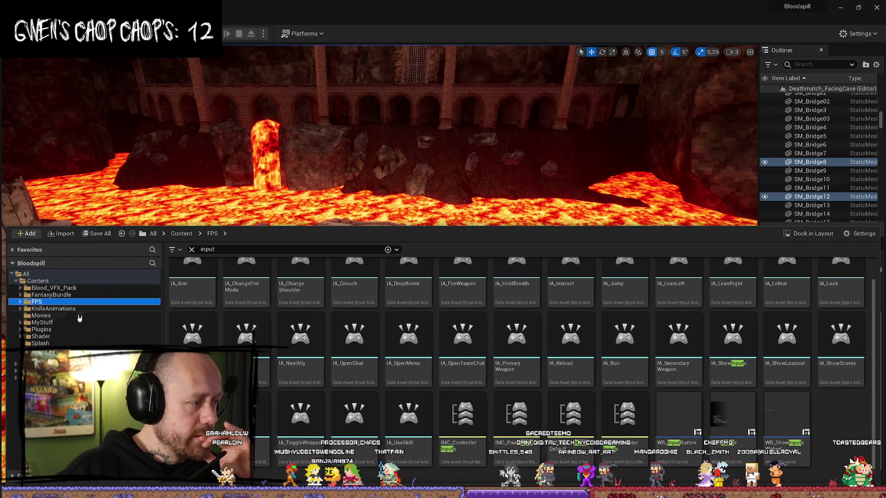
# Step: Reopen the Content Drawer and clear the 'input' search so the FPS subfolders are listed
pyautogui.hotkey('ctrl', 'space')
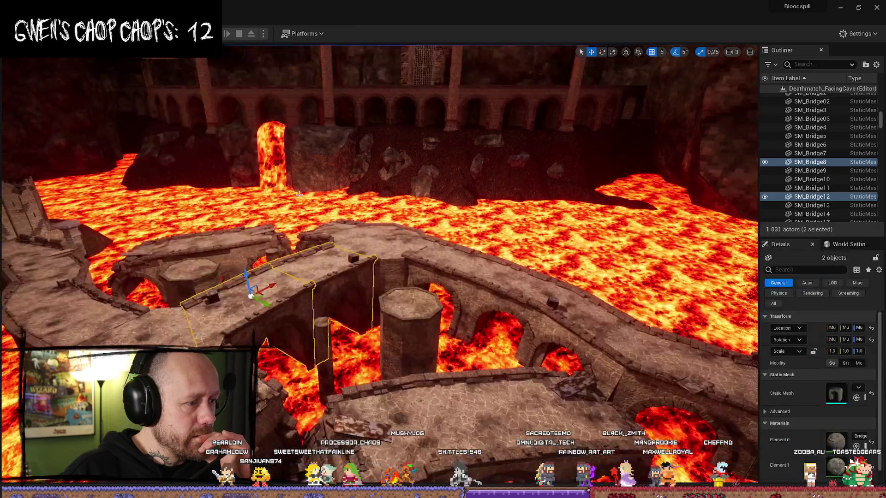
pyautogui.hotkey('ctrl', 'space')
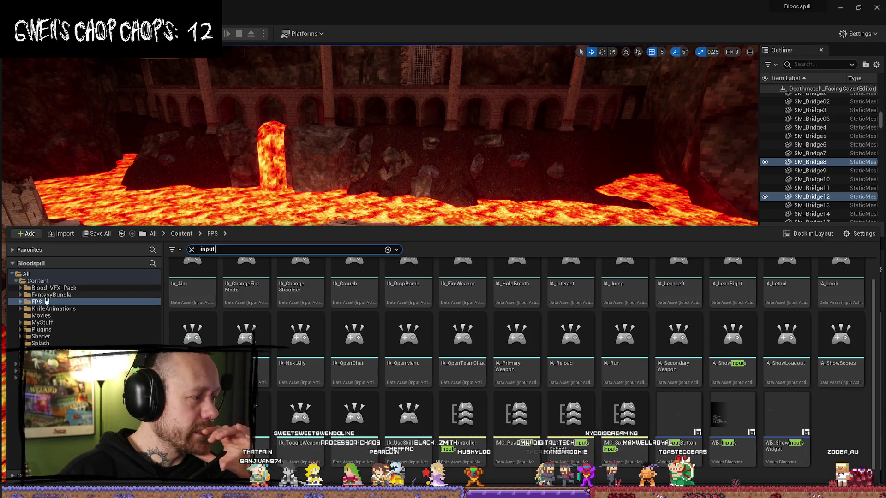
pyautogui.hotkey('alt', 'Tab')
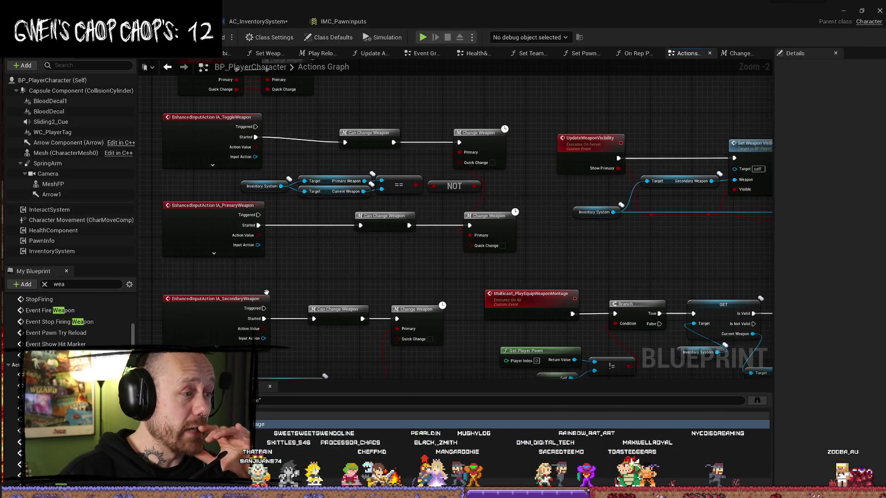
pyautogui.hotkey('alt', 'Tab')
pyautogui.press('Escape')
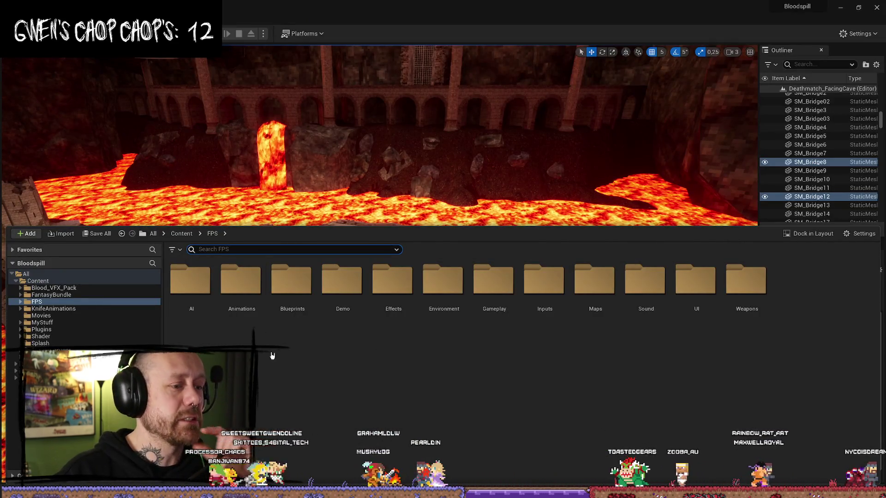
pyautogui.click(55, 302)
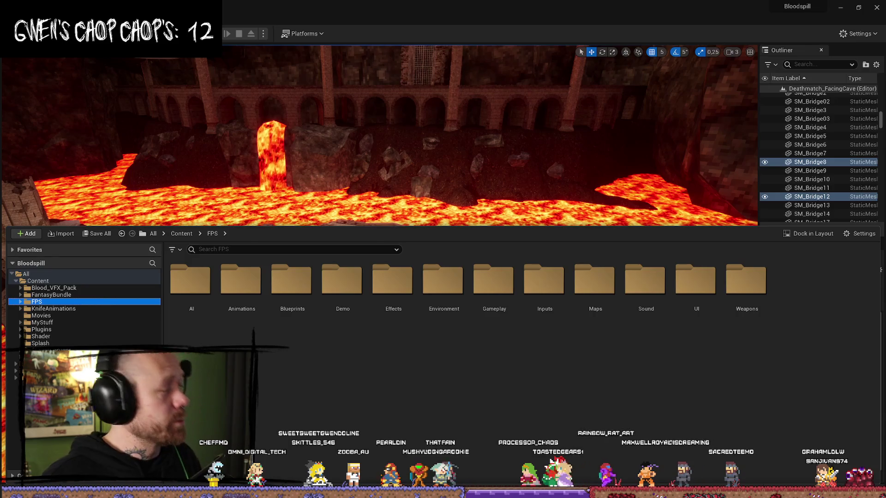
# Step: Look through the KnifeAnimations folder, then return to the FPS folder
pyautogui.click(64, 295)
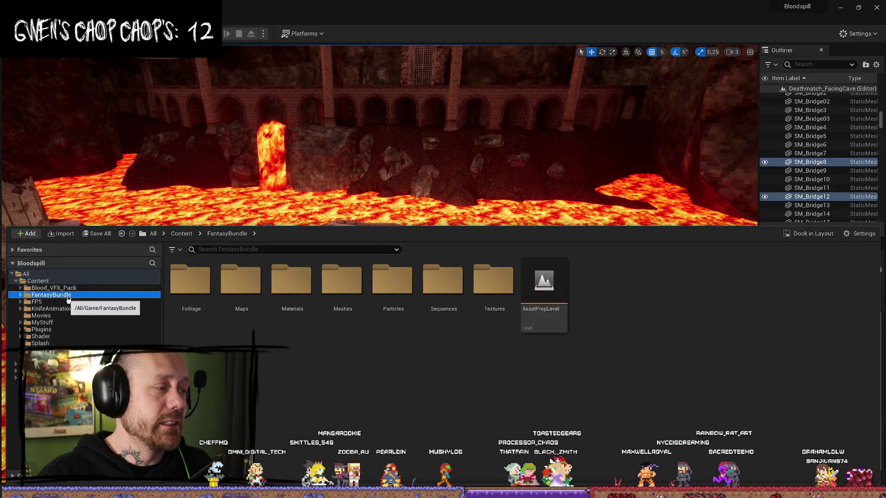
pyautogui.click(69, 308)
pyautogui.click(23, 302)
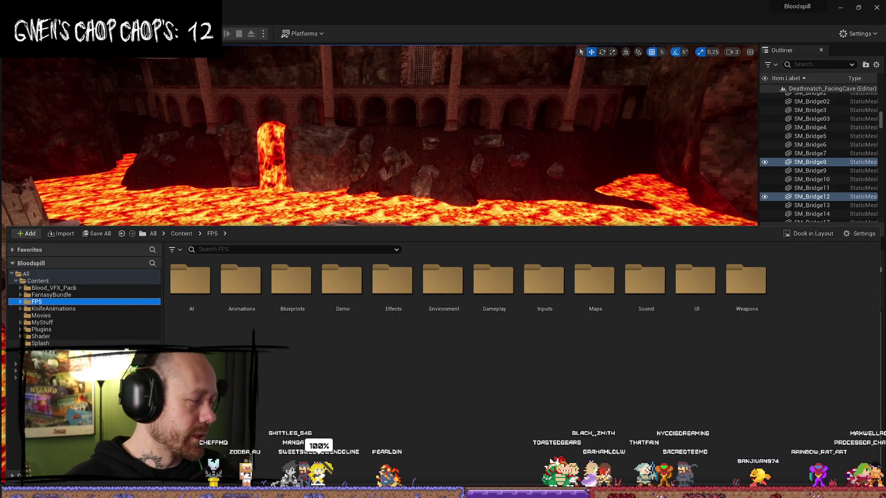
pyautogui.click(373, 386)
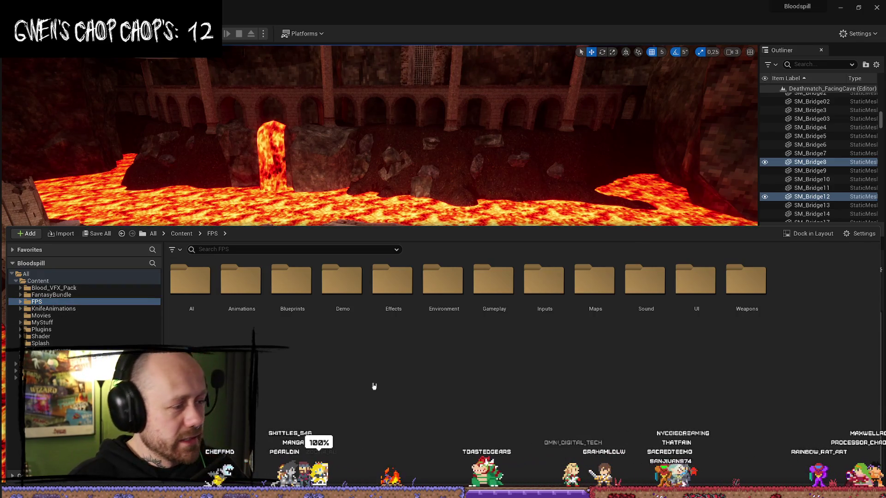
pyautogui.click(71, 309)
pyautogui.click(69, 302)
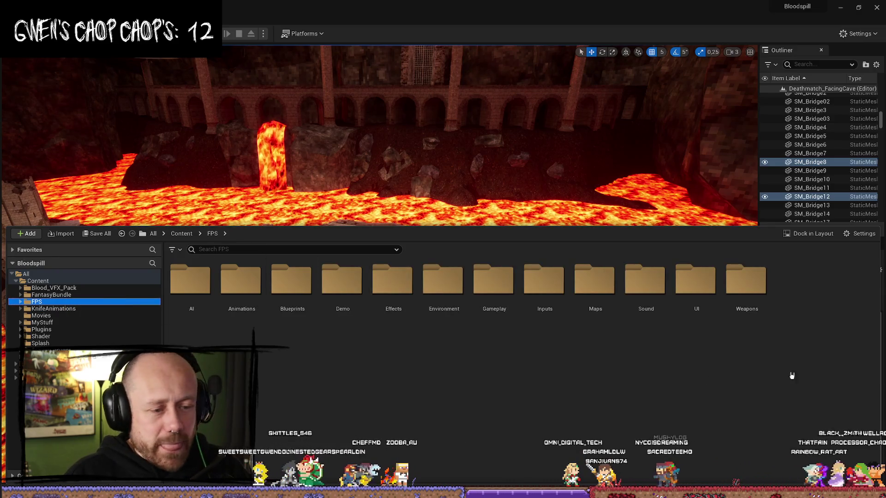
# Step: Search all project Content for 'character' and open the BP_PlayerCharacter blueprint
pyautogui.click(54, 295)
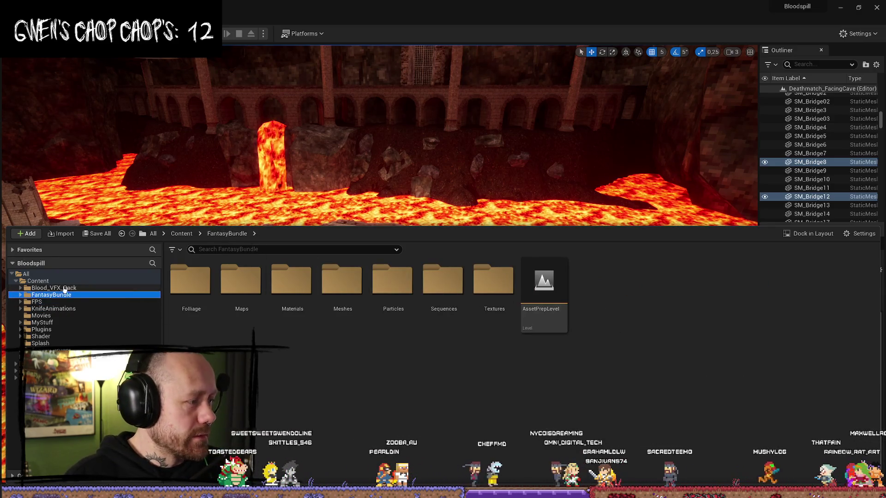
pyautogui.click(51, 287)
pyautogui.click(26, 274)
pyautogui.click(38, 280)
pyautogui.click(280, 250)
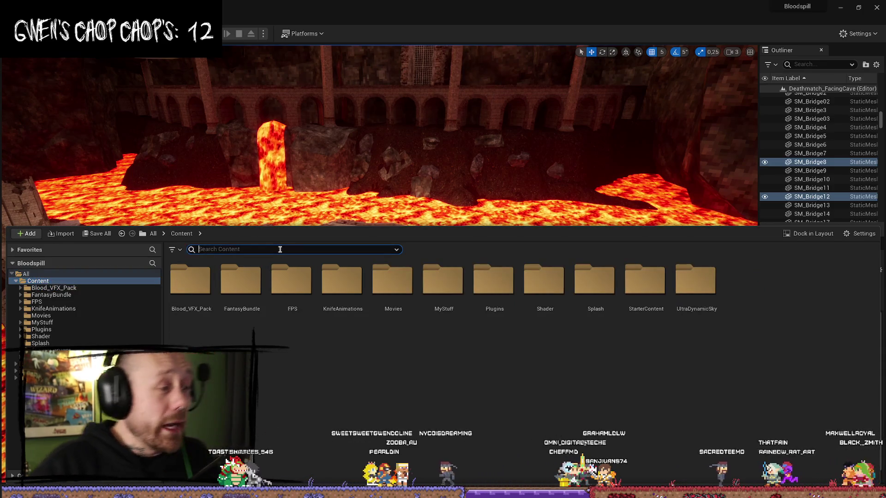
pyautogui.write('character')
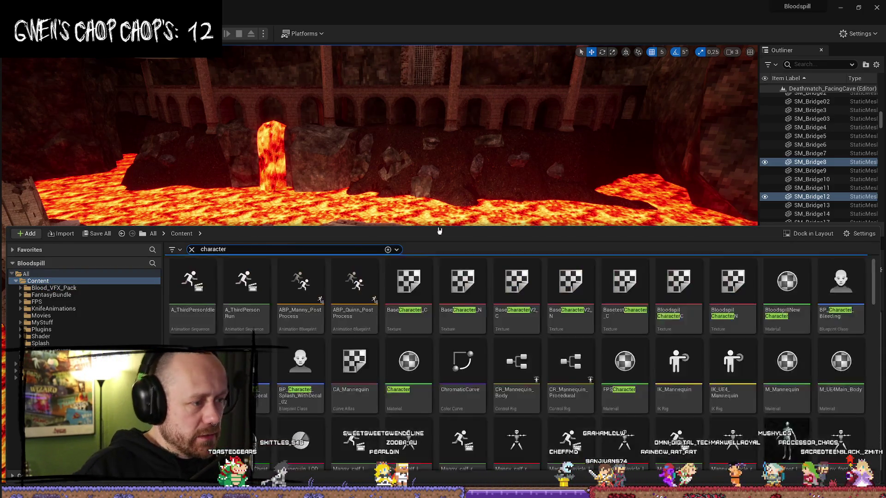
pyautogui.doubleClick(414, 364)
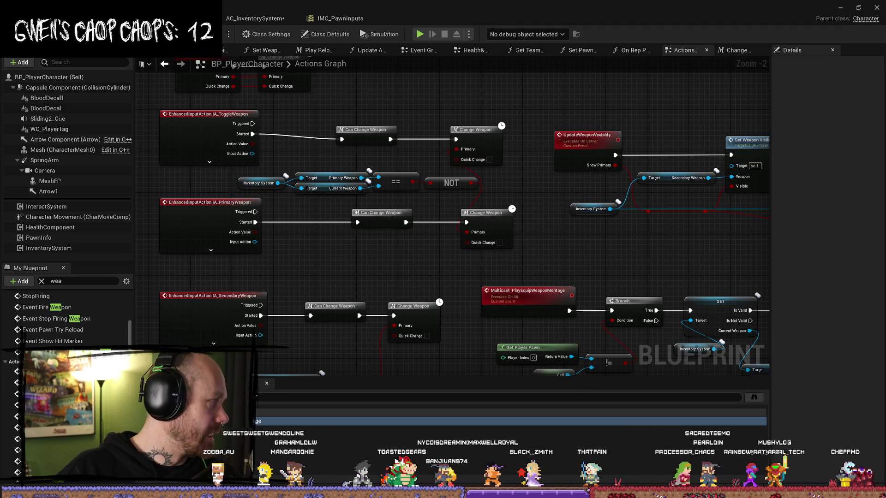
# Step: Move the SecondaryWeapon switch and toggle weapon change nodes into place in the Actions Graph
pyautogui.moveTo(339, 275); pyautogui.dragTo(433, 230)
pyautogui.moveTo(488, 330); pyautogui.dragTo(467, 289)
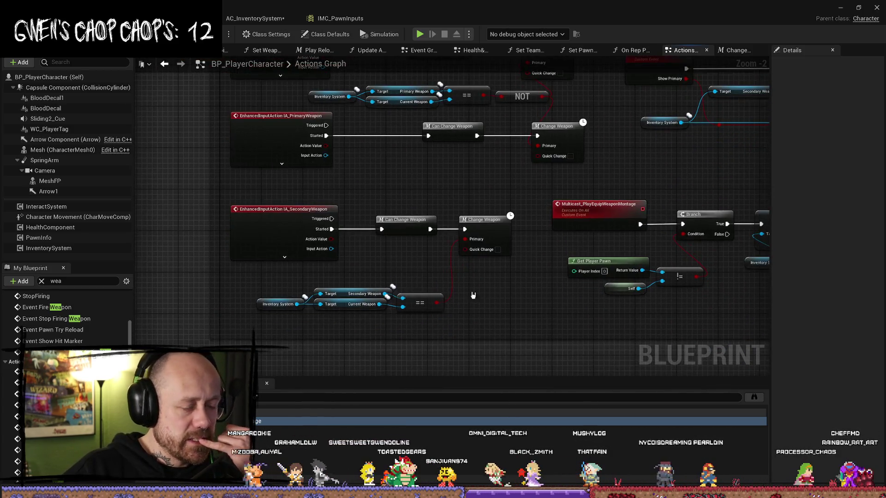
pyautogui.moveTo(444, 327); pyautogui.dragTo(255, 286)
pyautogui.moveTo(420, 303); pyautogui.dragTo(420, 292)
pyautogui.moveTo(549, 294)
pyautogui.mouseDown()
pyautogui.moveTo(495, 294)
pyautogui.moveTo(505, 326)
pyautogui.moveTo(392, 217)
pyautogui.moveTo(185, 217)
pyautogui.mouseUp()
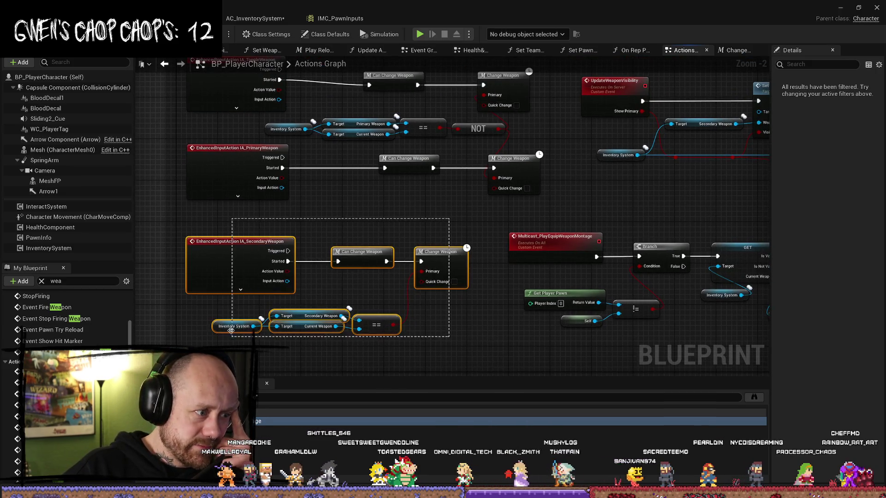
pyautogui.moveTo(484, 346)
pyautogui.mouseDown()
pyautogui.moveTo(415, 277)
pyautogui.moveTo(325, 254)
pyautogui.moveTo(329, 262)
pyautogui.mouseUp()
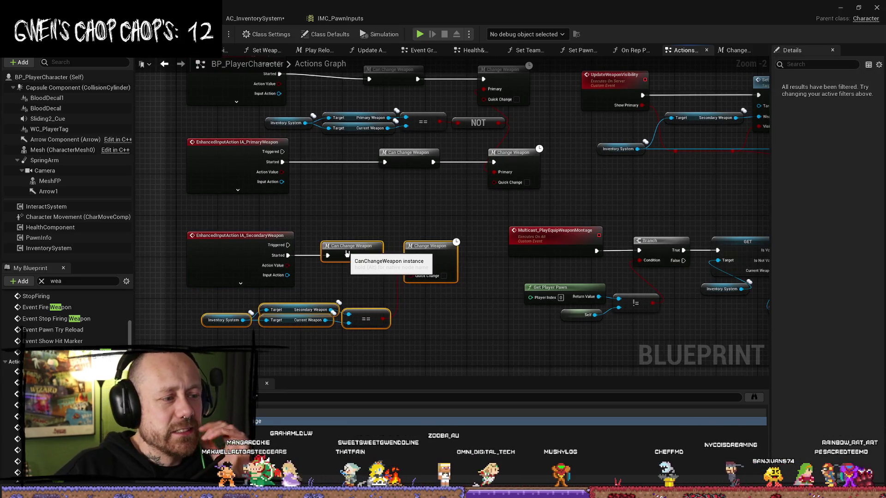
pyautogui.moveTo(475, 196)
pyautogui.mouseDown()
pyautogui.moveTo(453, 229)
pyautogui.moveTo(300, 156)
pyautogui.moveTo(277, 155)
pyautogui.mouseUp()
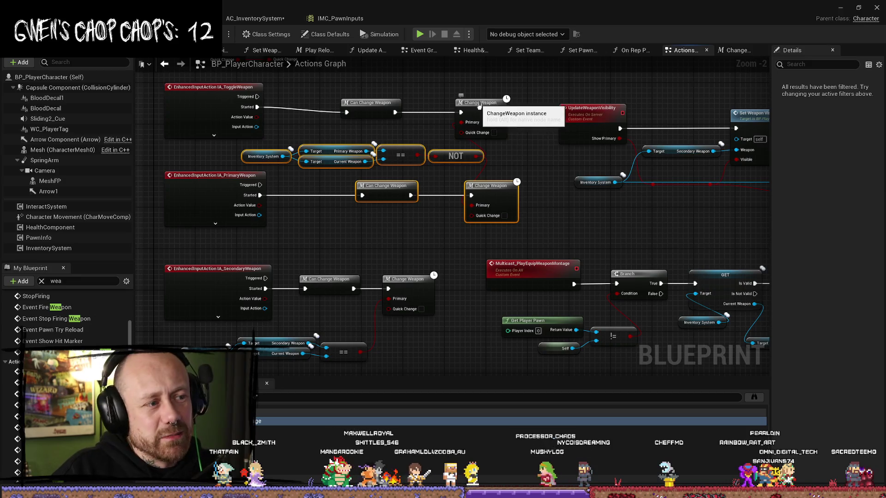
pyautogui.moveTo(383, 131)
pyautogui.mouseDown()
pyautogui.moveTo(464, 101)
pyautogui.moveTo(439, 97)
pyautogui.moveTo(447, 106)
pyautogui.mouseUp()
pyautogui.moveTo(336, 90)
pyautogui.mouseDown()
pyautogui.moveTo(454, 115)
pyautogui.moveTo(455, 103)
pyautogui.moveTo(482, 104)
pyautogui.moveTo(444, 105)
pyautogui.mouseUp()
# Step: Inspect the UpdateWeaponVisibility event and the Multicast_PlayEquipWeaponMontage chain
pyautogui.moveTo(623, 152); pyautogui.dragTo(477, 153)
pyautogui.moveTo(587, 251)
pyautogui.mouseDown()
pyautogui.moveTo(502, 251)
pyautogui.moveTo(560, 245)
pyautogui.moveTo(494, 231)
pyautogui.moveTo(513, 229)
pyautogui.mouseUp()
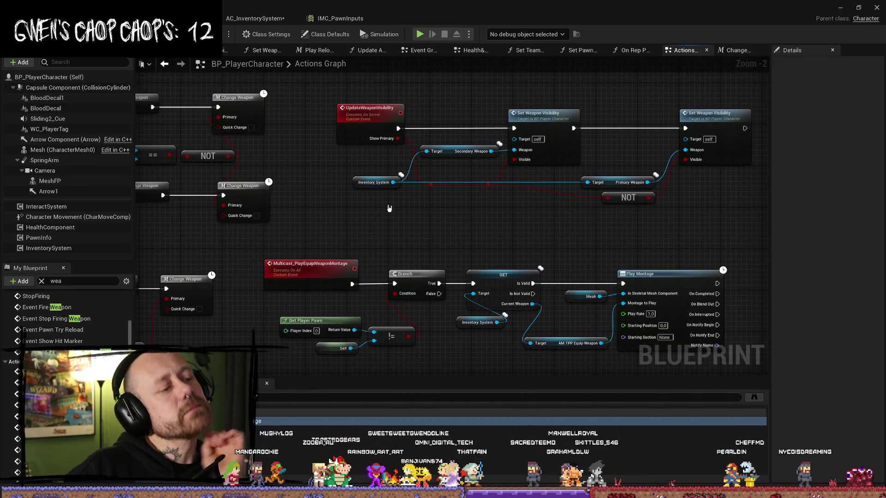
pyautogui.scroll(1, 388, 208)
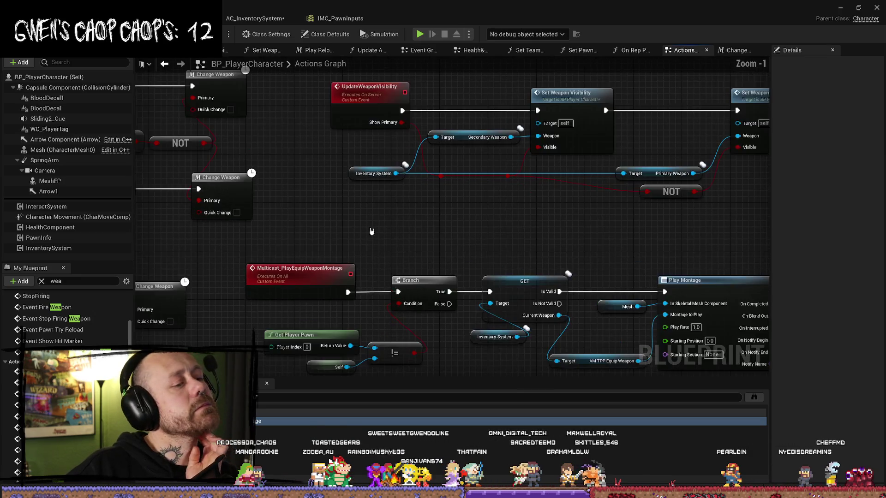
pyautogui.click(301, 223)
pyautogui.moveTo(641, 216)
pyautogui.mouseDown()
pyautogui.moveTo(597, 203)
pyautogui.moveTo(502, 203)
pyautogui.mouseUp()
pyautogui.scroll(-3, 502, 203)
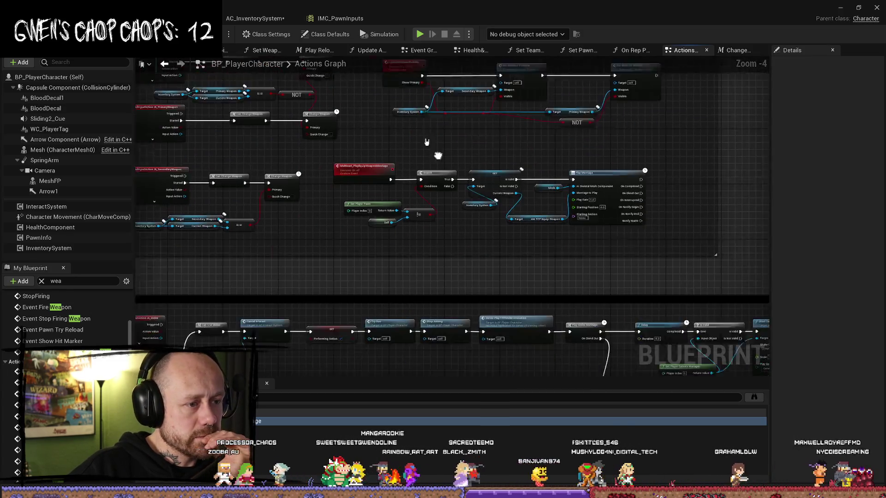
# Step: Rearrange the Get Controller, Self, damage type, weapon and Melee Damage getter nodes
pyautogui.scroll(4, 393, 307)
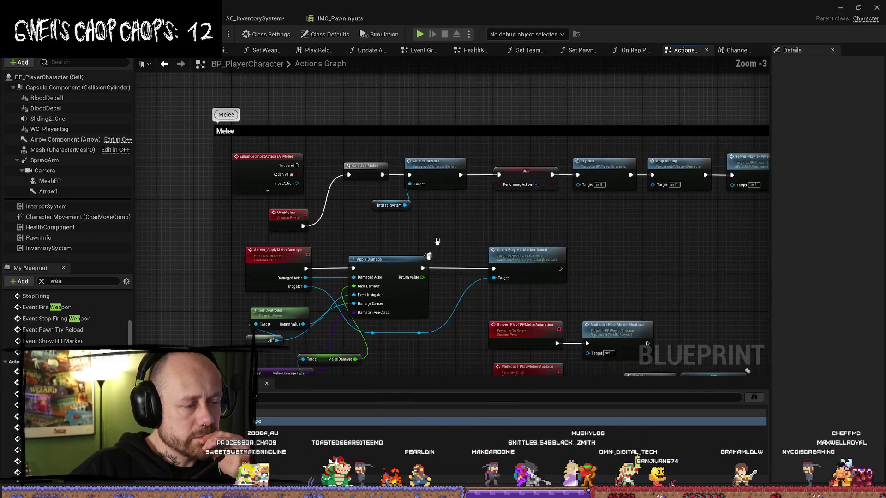
pyautogui.moveTo(340, 209)
pyautogui.mouseDown()
pyautogui.moveTo(445, 213)
pyautogui.moveTo(476, 199)
pyautogui.mouseUp()
pyautogui.moveTo(513, 285); pyautogui.dragTo(353, 258)
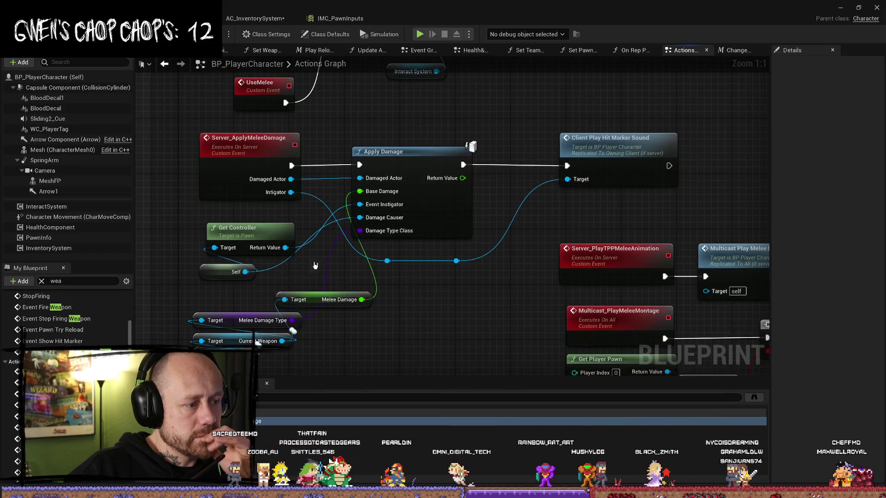
pyautogui.moveTo(247, 236); pyautogui.dragTo(234, 223)
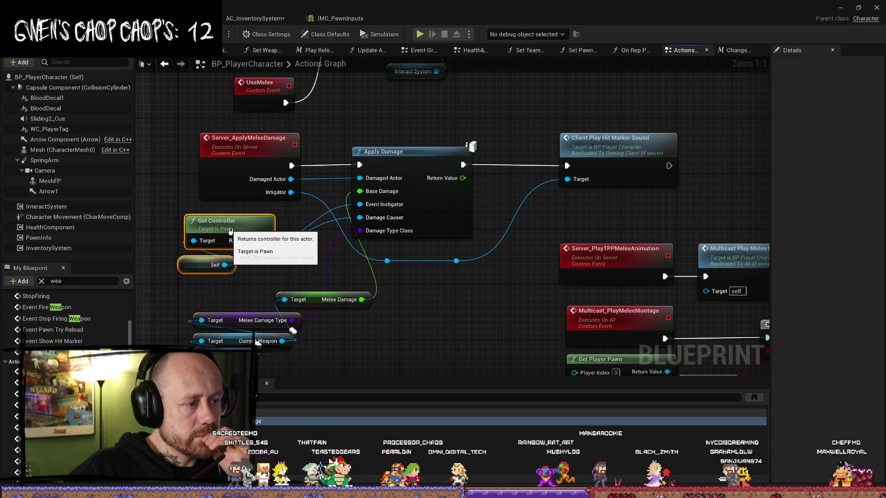
pyautogui.click(299, 275)
pyautogui.moveTo(489, 294); pyautogui.dragTo(444, 277)
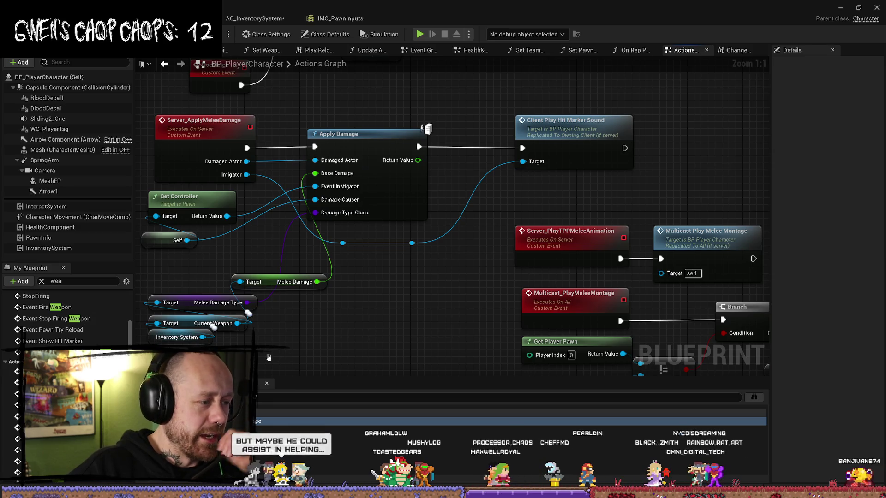
pyautogui.moveTo(259, 358)
pyautogui.mouseDown()
pyautogui.moveTo(147, 296)
pyautogui.moveTo(211, 326)
pyautogui.moveTo(175, 298)
pyautogui.mouseUp()
pyautogui.moveTo(269, 287)
pyautogui.mouseDown()
pyautogui.moveTo(285, 343)
pyautogui.moveTo(286, 326)
pyautogui.moveTo(391, 284)
pyautogui.moveTo(232, 244)
pyautogui.mouseUp()
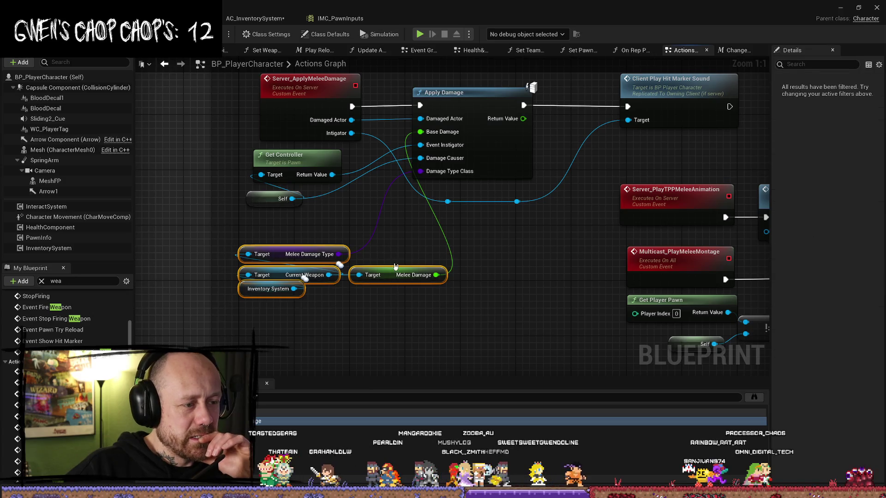
pyautogui.moveTo(372, 264); pyautogui.dragTo(330, 257)
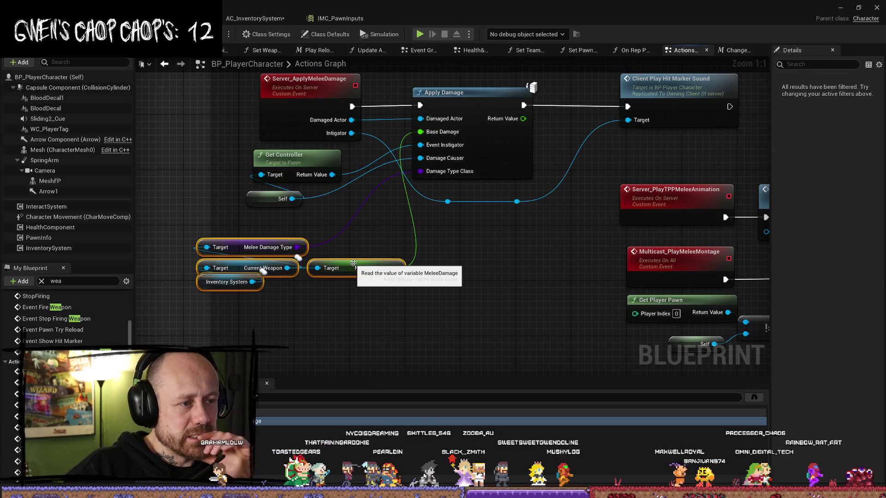
pyautogui.moveTo(224, 210)
pyautogui.mouseDown()
pyautogui.moveTo(212, 290)
pyautogui.moveTo(196, 225)
pyautogui.mouseUp()
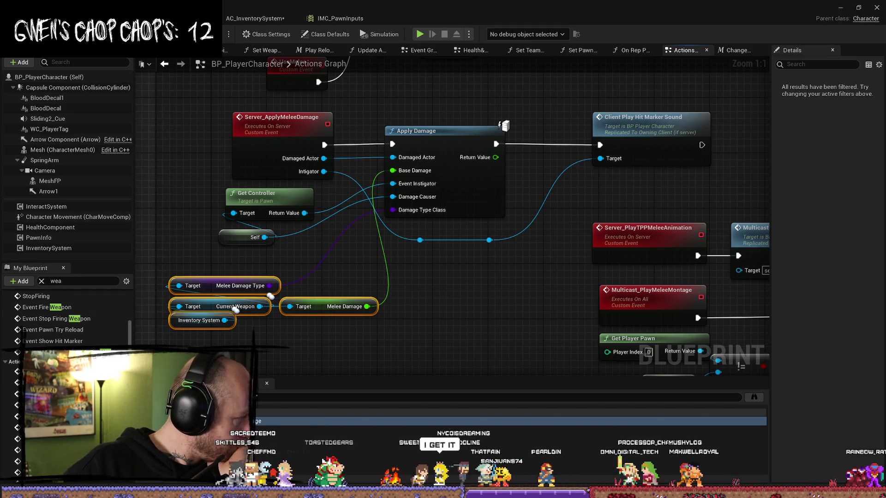
# Step: Shift Apply Damage, Client Play Hit Marker Sound and two reroutes slightly right
pyautogui.rightClick(426, 310)
pyautogui.press('Escape')
pyautogui.scroll(-2, 424, 254)
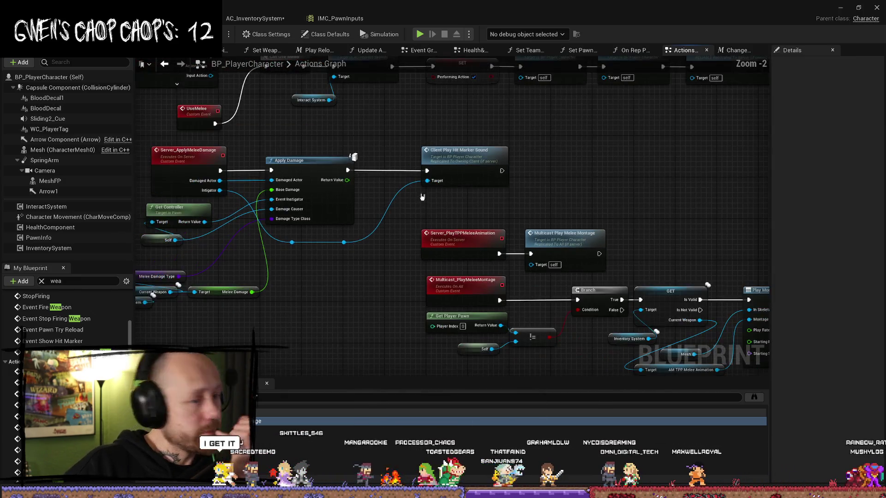
pyautogui.moveTo(559, 164); pyautogui.dragTo(551, 173)
pyautogui.moveTo(455, 144)
pyautogui.mouseDown()
pyautogui.moveTo(277, 228)
pyautogui.moveTo(279, 253)
pyautogui.moveTo(295, 272)
pyautogui.moveTo(298, 258)
pyautogui.mouseUp()
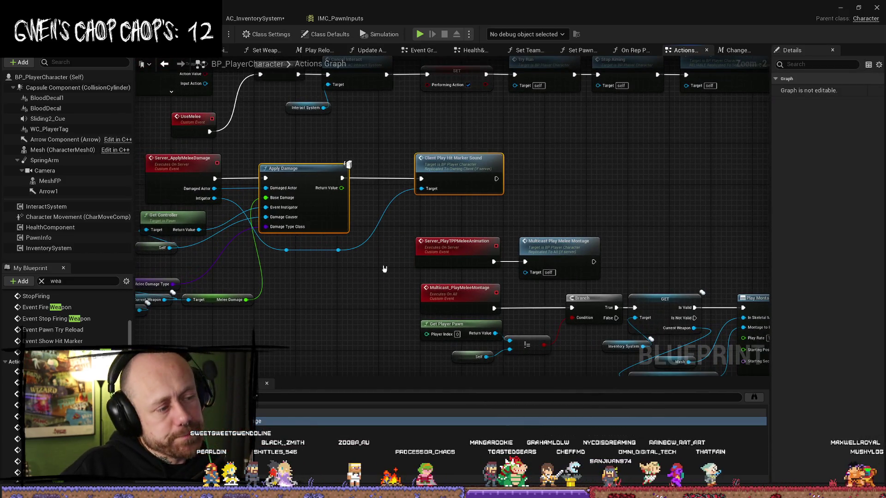
pyautogui.moveTo(375, 270); pyautogui.dragTo(285, 250)
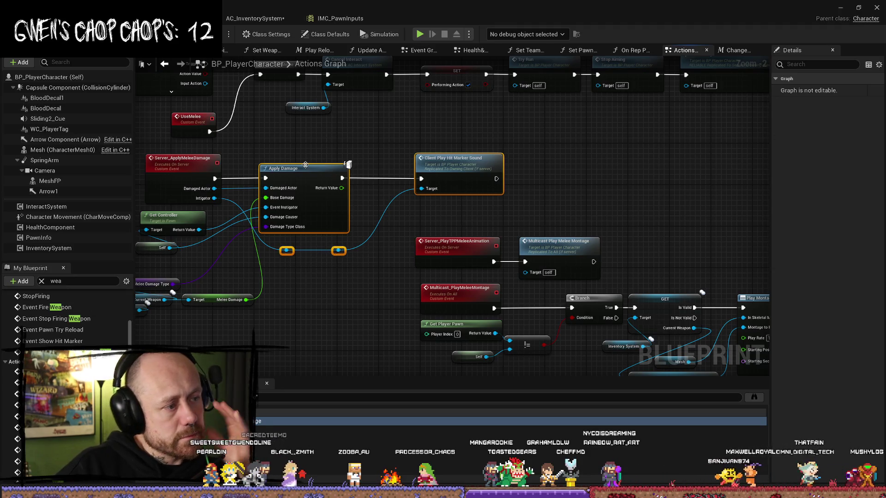
pyautogui.moveTo(306, 165); pyautogui.dragTo(321, 165)
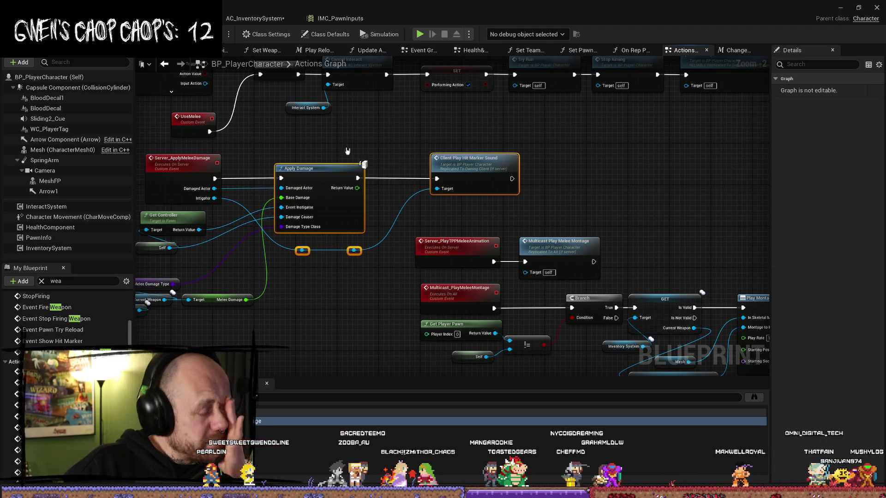
pyautogui.click(492, 153)
pyautogui.moveTo(491, 153); pyautogui.dragTo(456, 160)
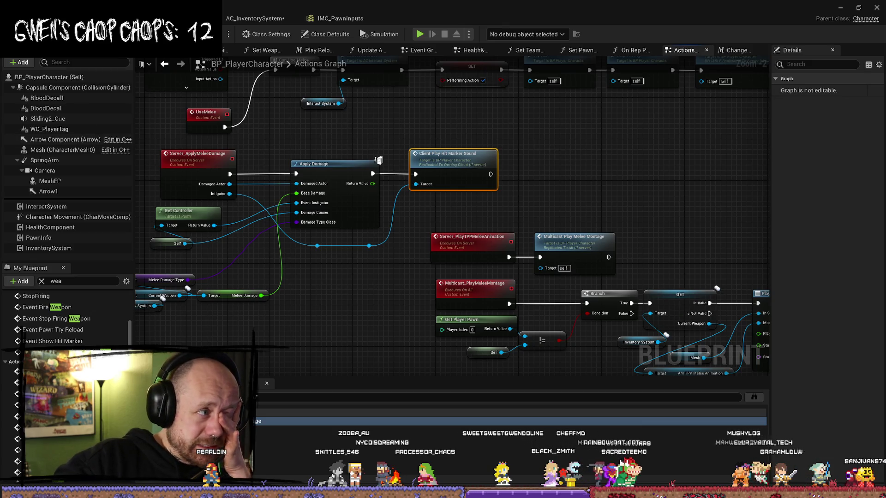
# Step: Save BP_PlayerCharacter, reselect Apply Damage, and bring the Fab listing to the front
pyautogui.hotkey('ctrl', 's')
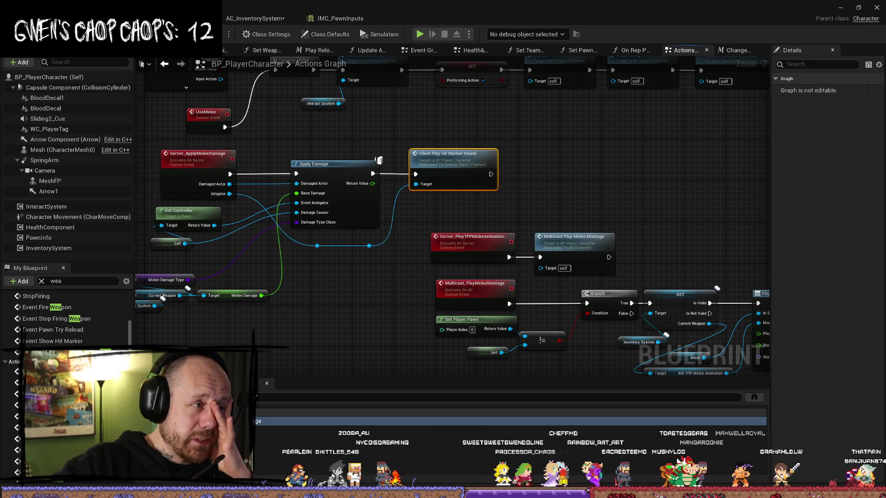
pyautogui.hotkey('ctrl', 'Tab')
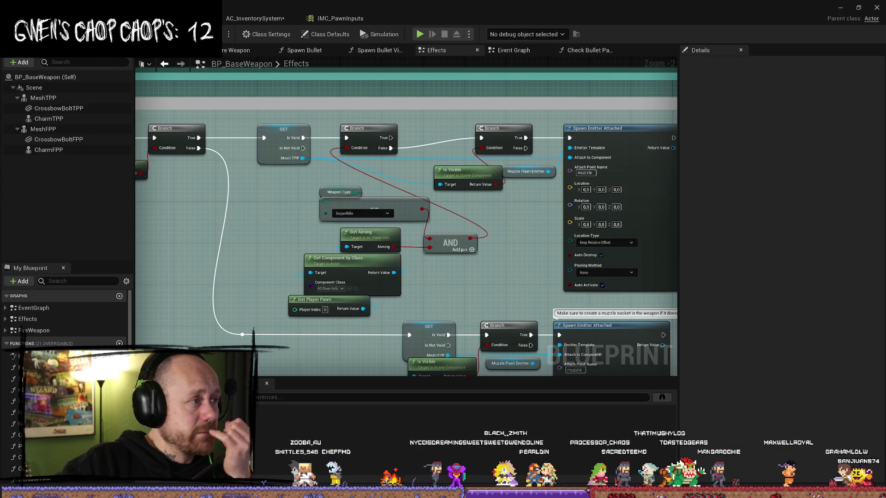
pyautogui.hotkey('ctrl', 'Tab')
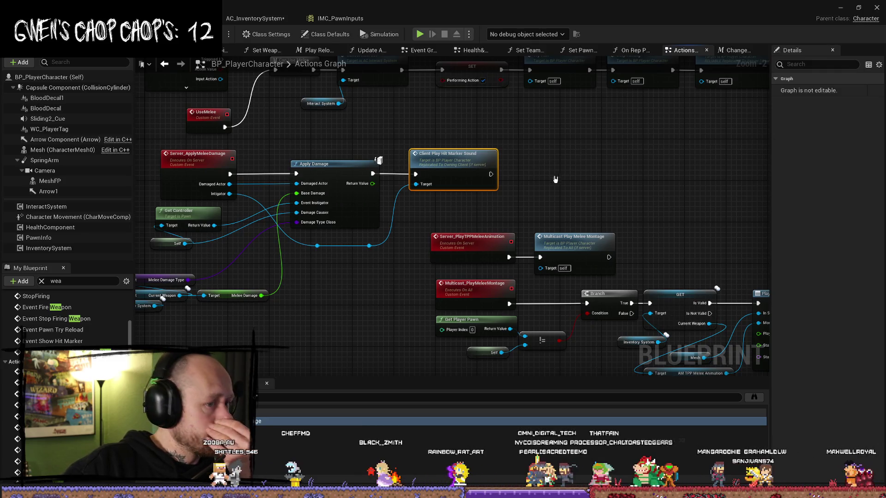
pyautogui.moveTo(390, 285)
pyautogui.mouseDown()
pyautogui.moveTo(435, 286)
pyautogui.moveTo(360, 187)
pyautogui.mouseUp()
pyautogui.moveTo(337, 150)
pyautogui.mouseDown()
pyautogui.moveTo(432, 261)
pyautogui.moveTo(461, 276)
pyautogui.mouseUp()
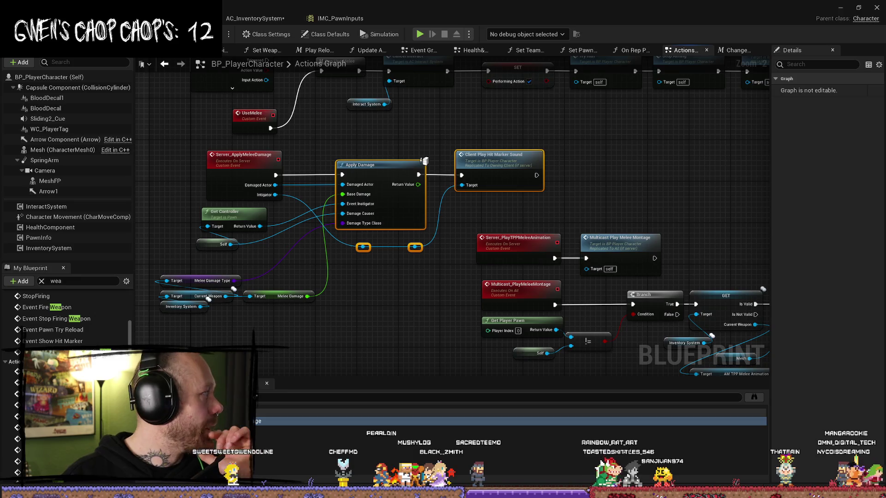
pyautogui.hotkey('alt', 'Tab')
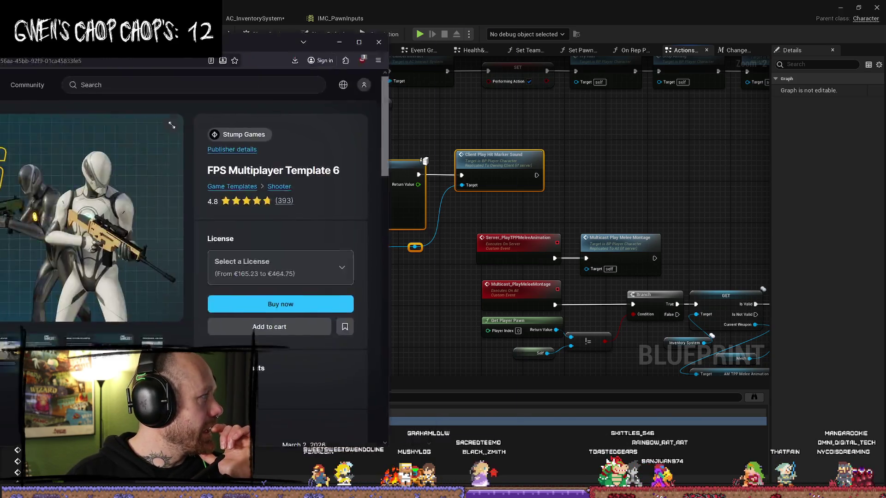
# Step: Scroll the FPS Multiplayer Template 6 listing, highlighting its compatibility text and title
pyautogui.scroll(-2, 622, 218)
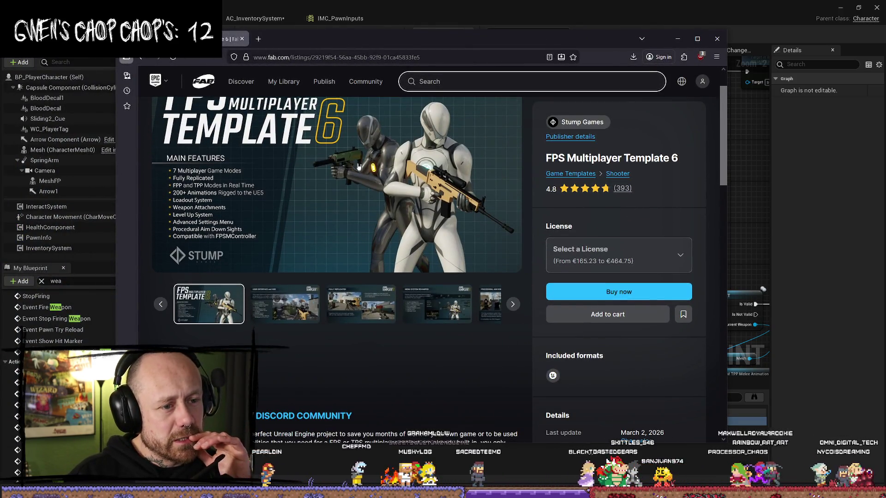
pyautogui.scroll(2, 395, 166)
pyautogui.scroll(-10, 450, 198)
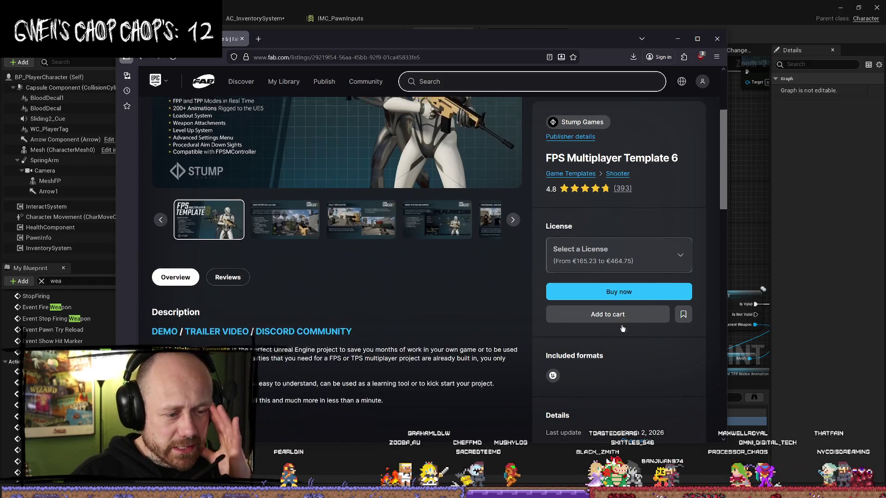
pyautogui.scroll(-3, 477, 317)
pyautogui.scroll(2, 449, 290)
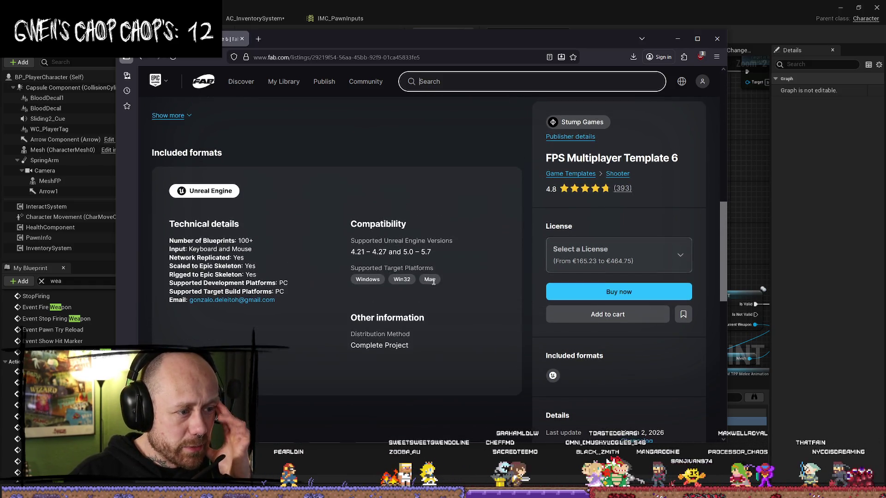
pyautogui.moveTo(351, 251); pyautogui.dragTo(365, 251)
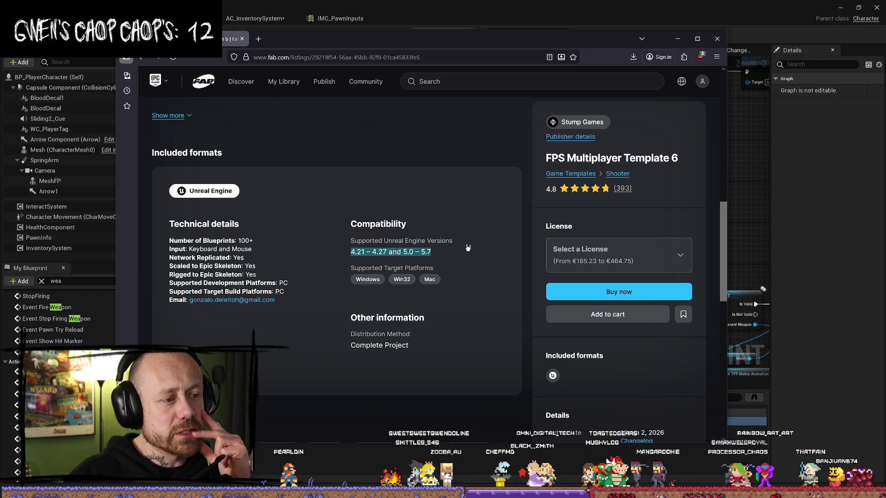
pyautogui.click(446, 254)
pyautogui.scroll(10, 445, 247)
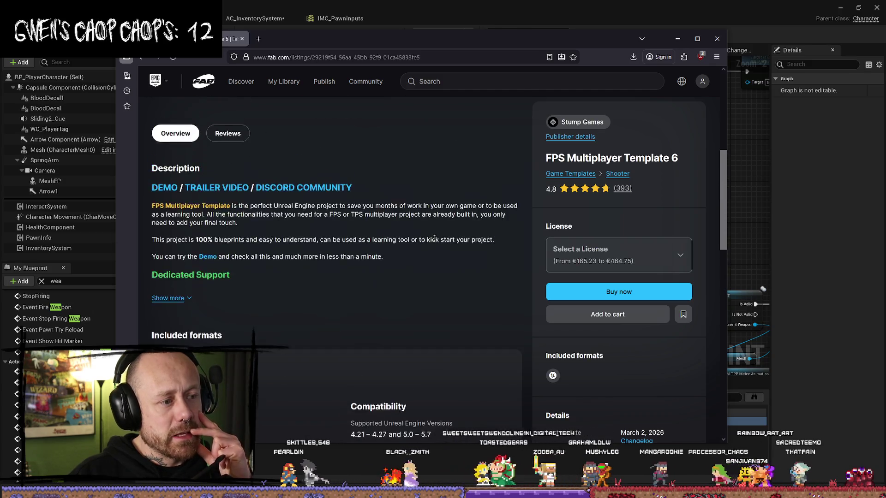
pyautogui.scroll(2, 435, 241)
pyautogui.scroll(-2, 306, 190)
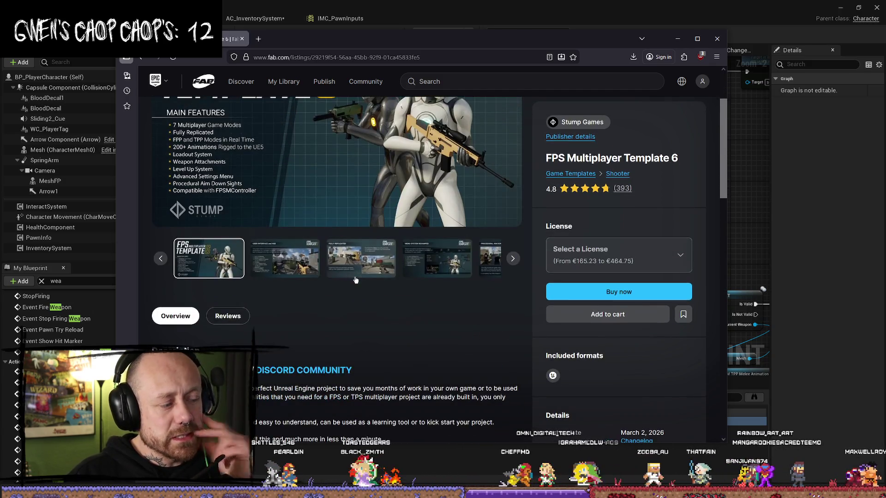
pyautogui.scroll(2, 367, 283)
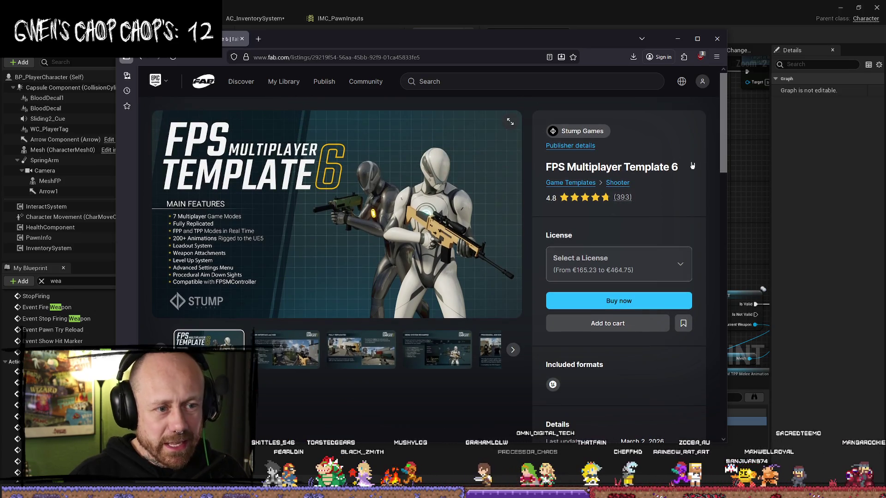
pyautogui.scroll(-8, 426, 352)
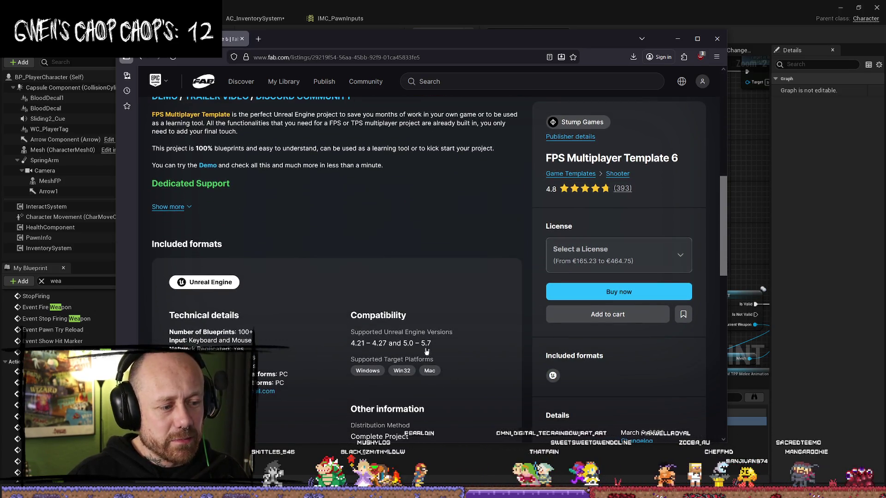
pyautogui.scroll(8, 427, 342)
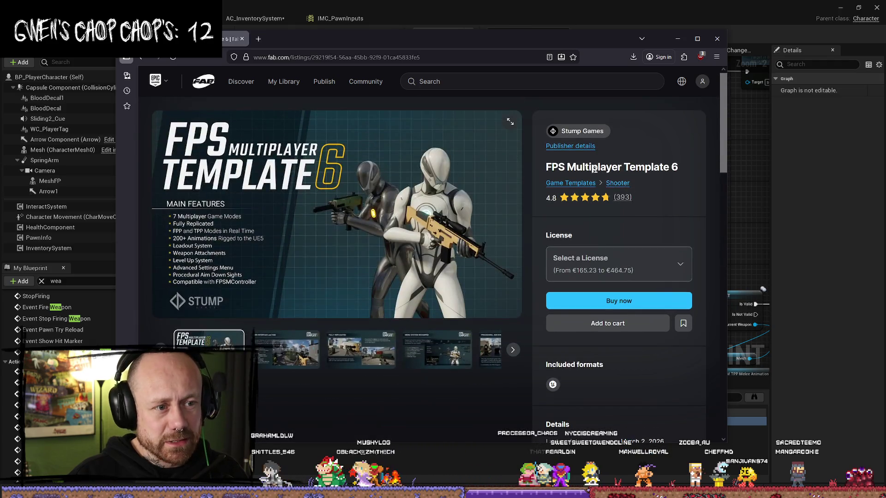
pyautogui.moveTo(545, 143); pyautogui.dragTo(685, 170)
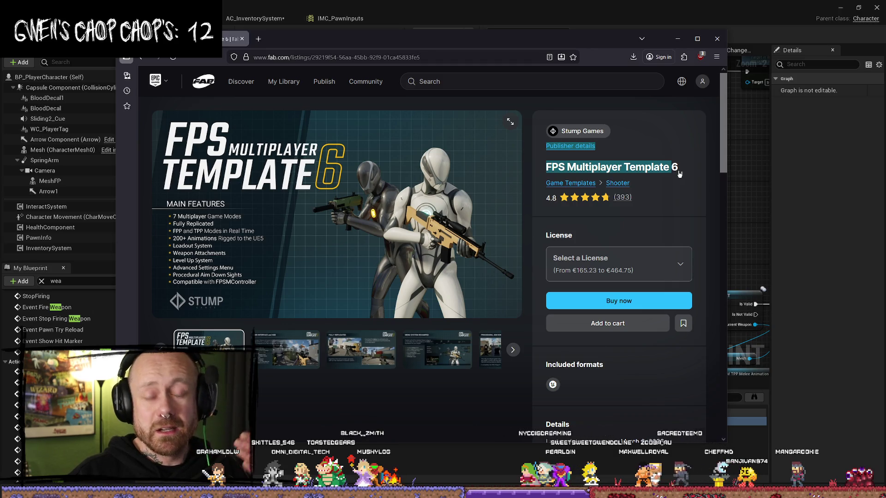
pyautogui.click(676, 178)
pyautogui.scroll(-8, 410, 342)
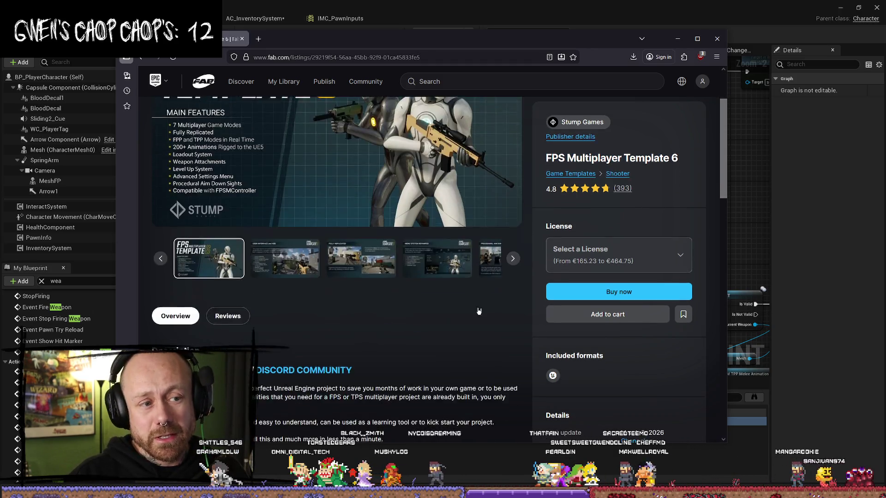
# Step: Highlight the Supported Unreal Engine Versions line: 4.21–4.27 and 5.0–5.7
pyautogui.tripleClick(410, 342)
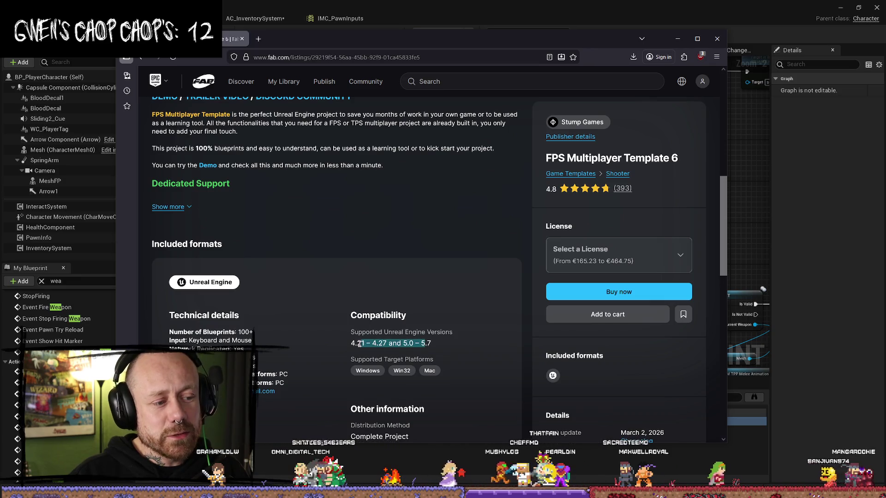
pyautogui.click(352, 346)
pyautogui.moveTo(352, 346); pyautogui.dragTo(437, 349)
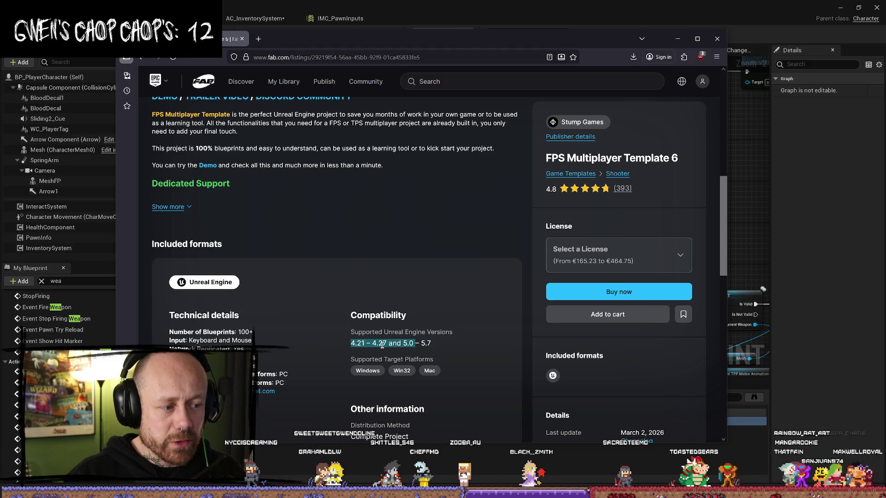
pyautogui.click(412, 345)
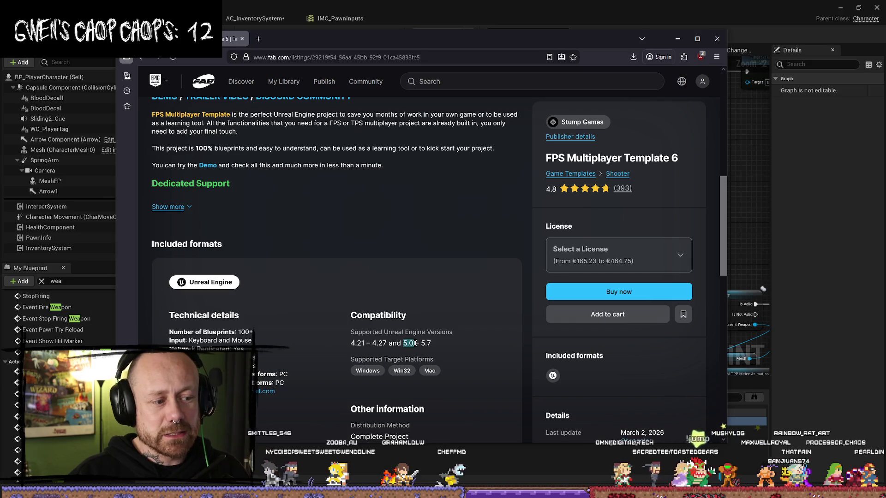
pyautogui.scroll(2, 414, 330)
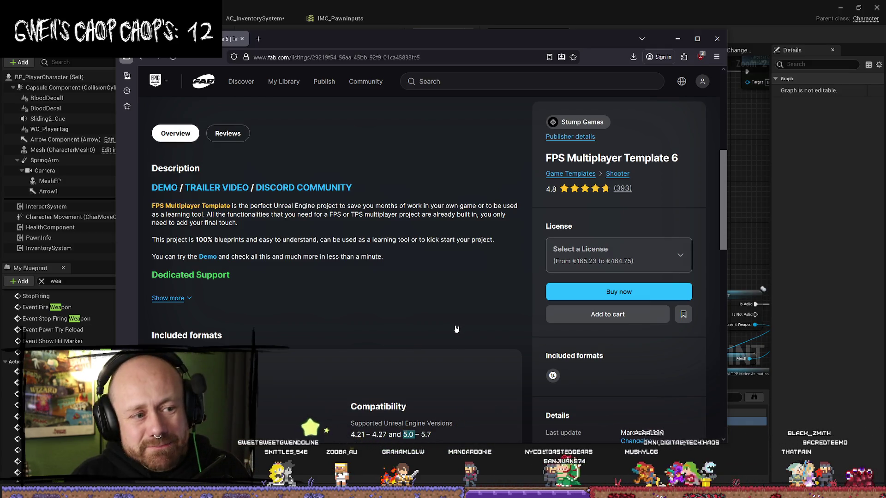
pyautogui.scroll(-2, 456, 329)
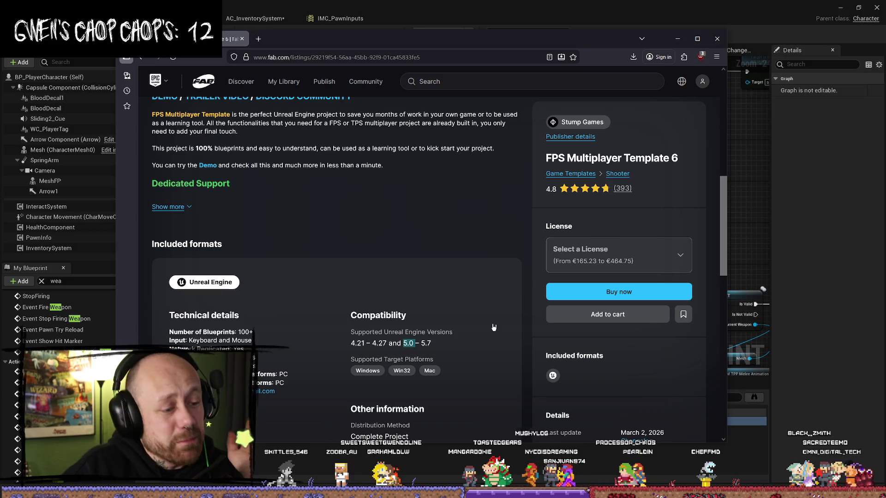
pyautogui.scroll(6, 454, 348)
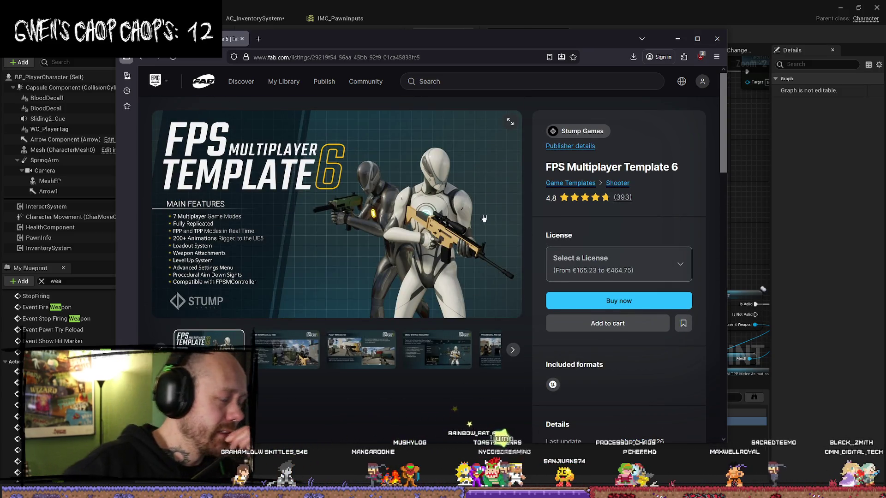
pyautogui.scroll(-3, 322, 207)
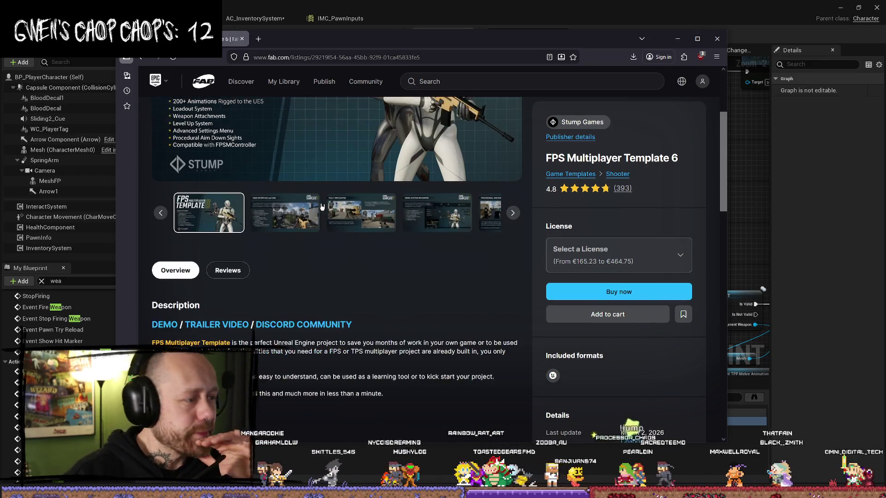
pyautogui.scroll(-5, 324, 305)
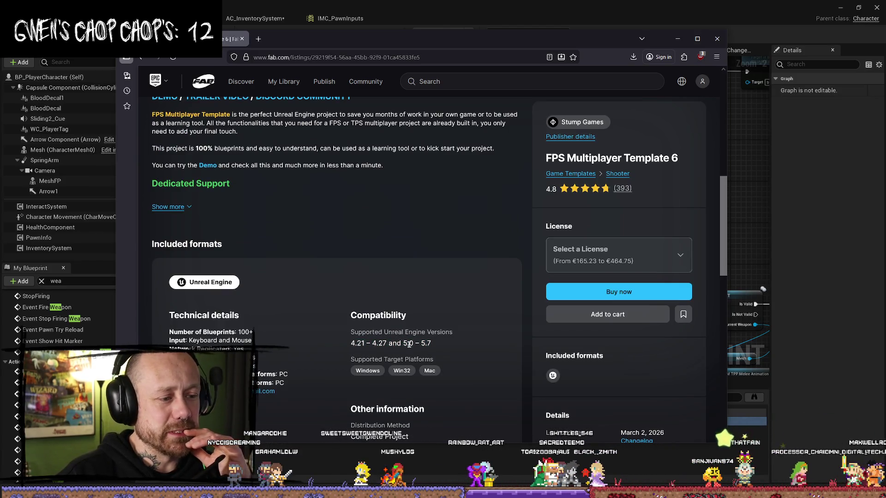
pyautogui.click(418, 344)
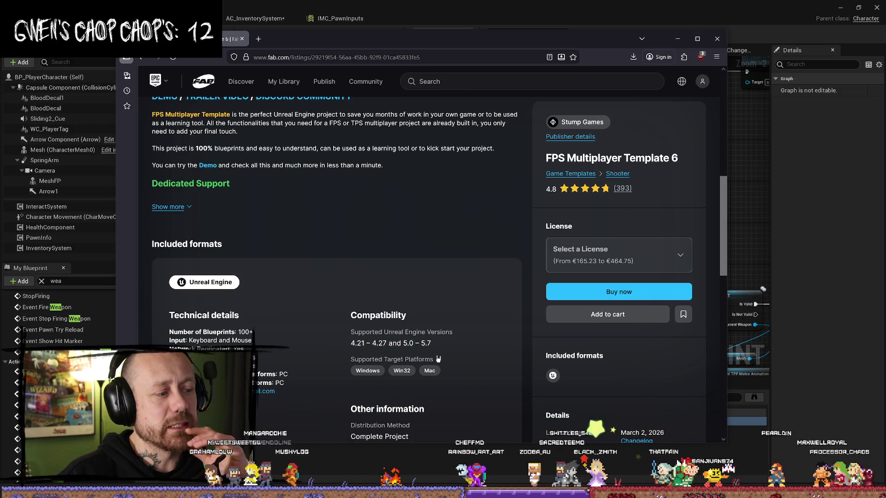
pyautogui.moveTo(418, 344); pyautogui.dragTo(352, 344)
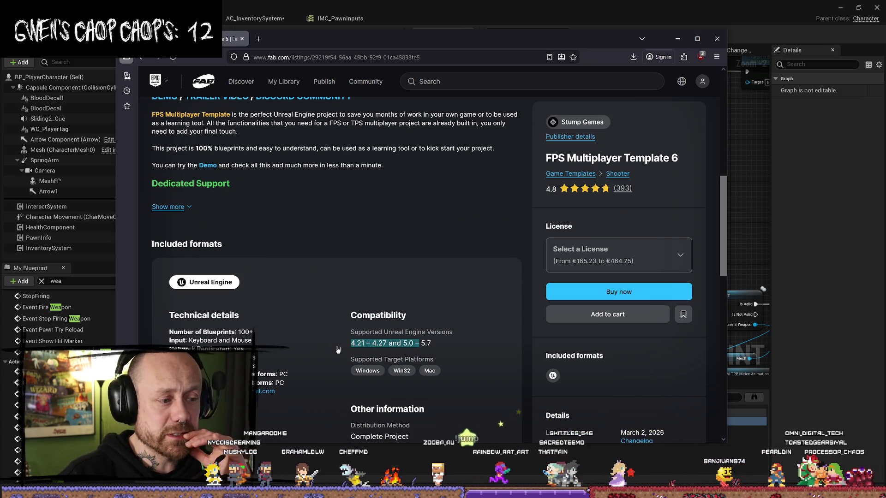
pyautogui.scroll(6, 448, 231)
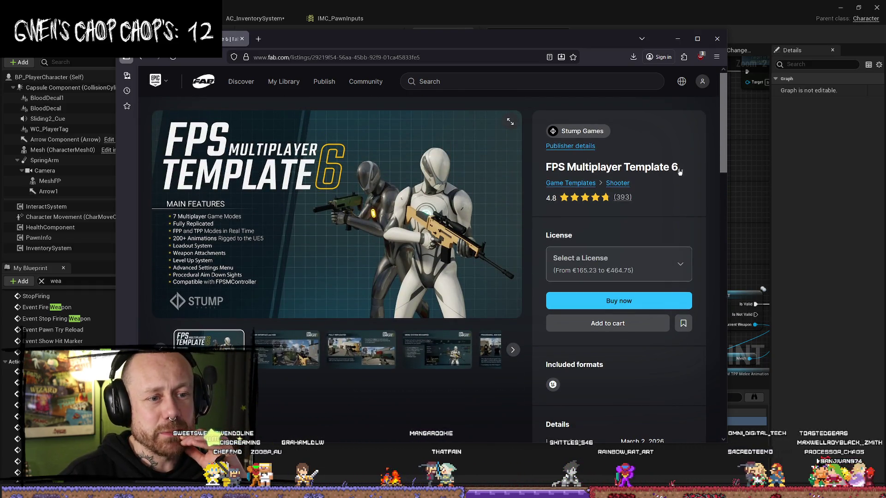
pyautogui.scroll(-6, 564, 210)
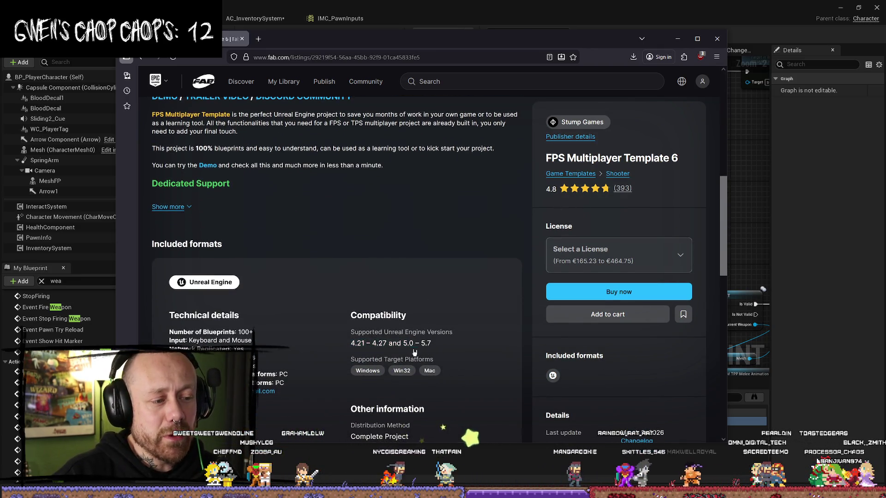
pyautogui.moveTo(419, 343); pyautogui.dragTo(350, 346)
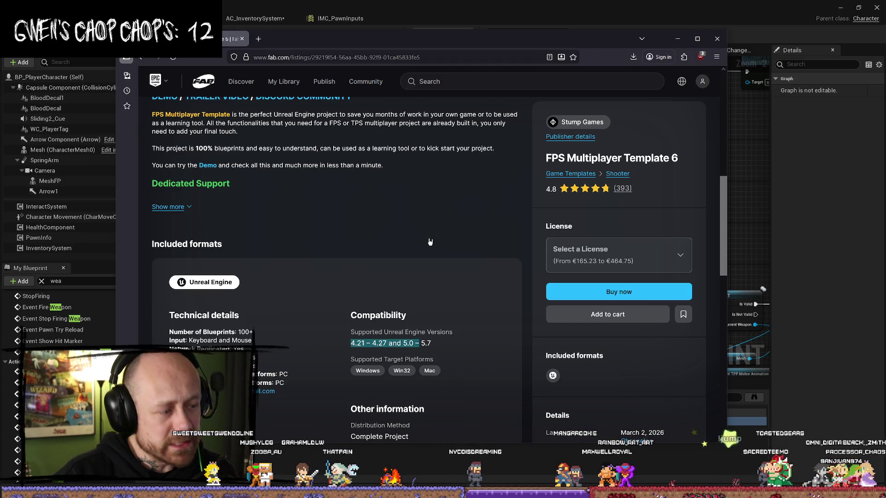
pyautogui.scroll(6, 426, 207)
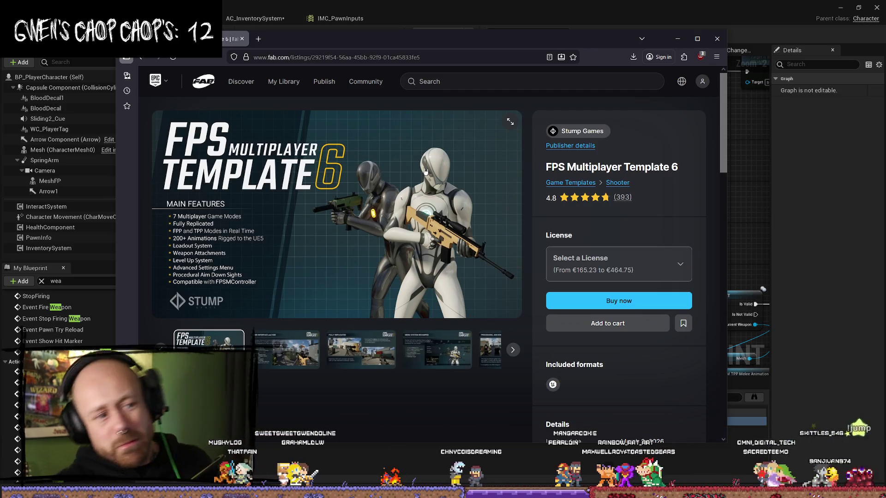
pyautogui.scroll(-2, 408, 306)
pyautogui.scroll(-5, 408, 307)
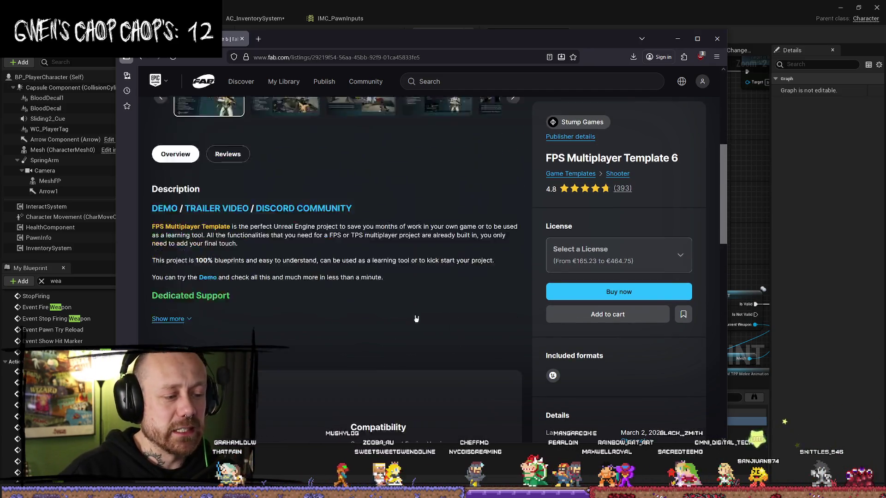
pyautogui.moveTo(351, 252); pyautogui.dragTo(451, 258)
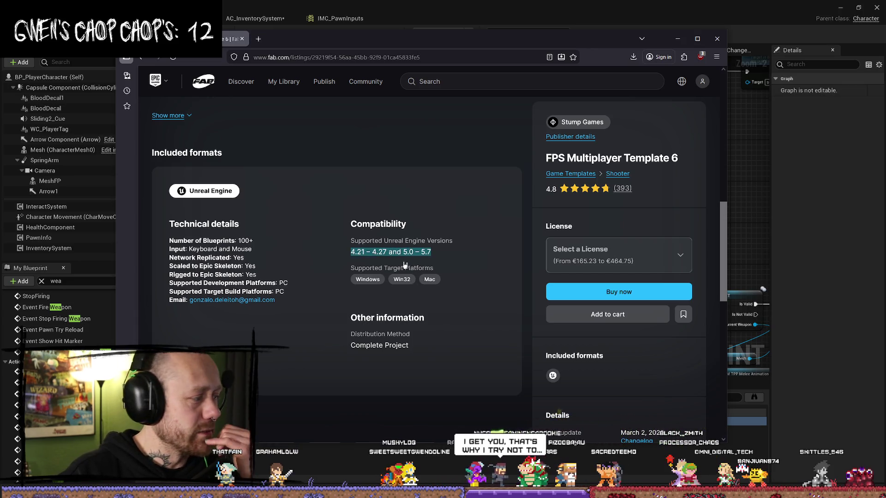
pyautogui.scroll(7, 406, 265)
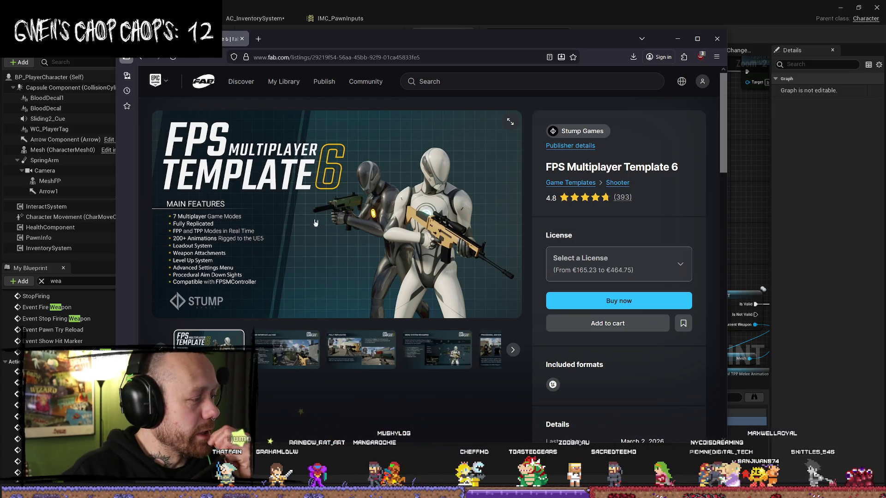
pyautogui.scroll(-5, 332, 205)
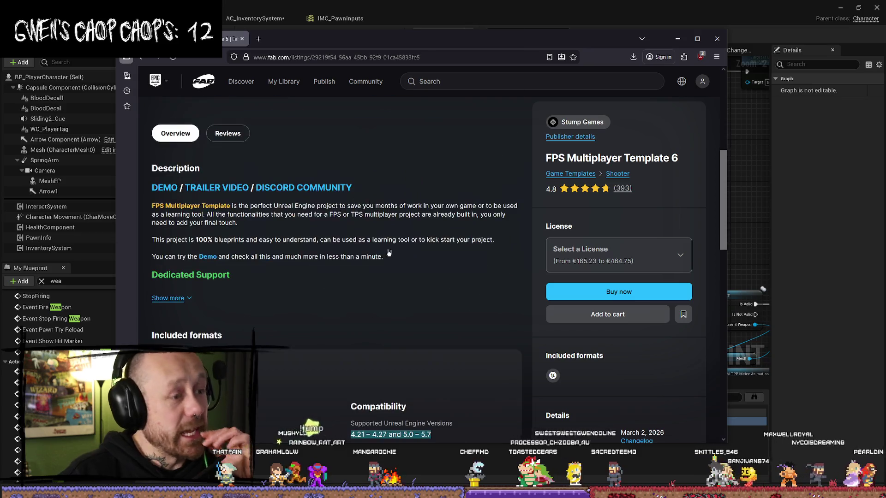
pyautogui.scroll(5, 390, 259)
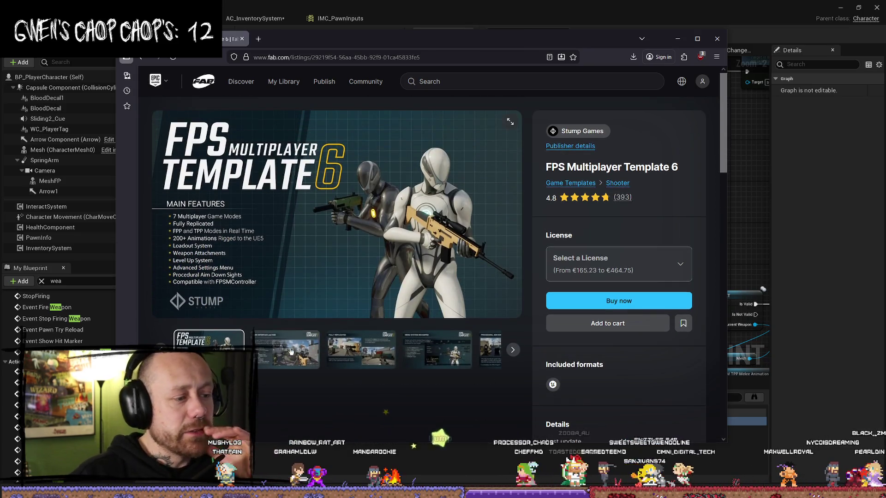
# Step: Step the listing gallery to the Fully Replicated image, then close the Fab browser
pyautogui.press('Right')
pyautogui.press('Right')
pyautogui.press('Right')
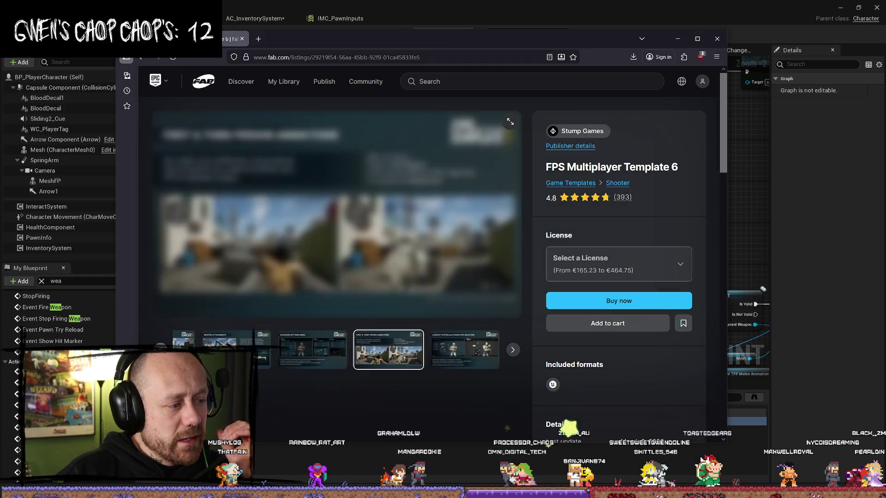
pyautogui.press('Right')
pyautogui.press('Right')
pyautogui.press('Right')
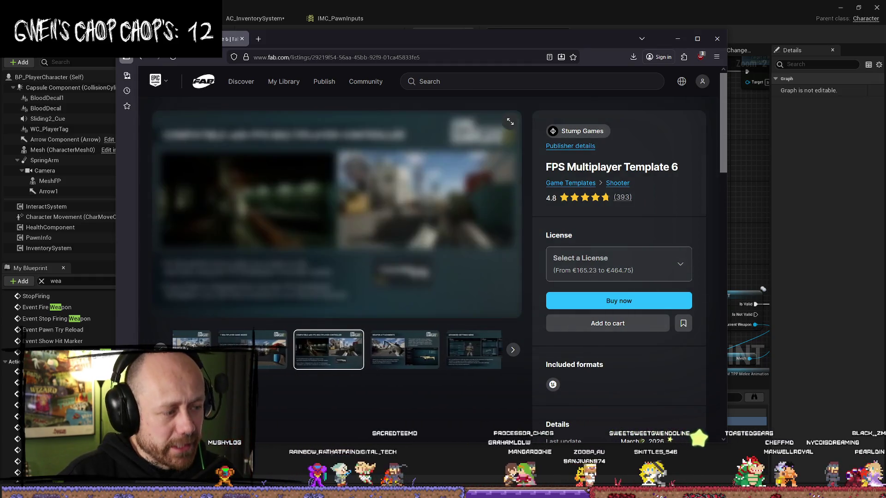
pyautogui.press('Left')
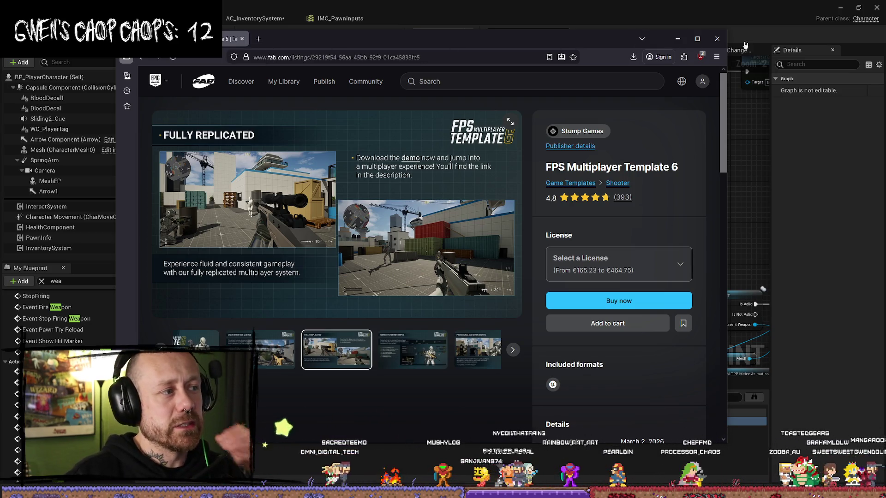
pyautogui.click(717, 39)
# Step: Pan along the Melee logic and tighten the Melee comment box's left edge
pyautogui.moveTo(646, 174); pyautogui.dragTo(590, 199)
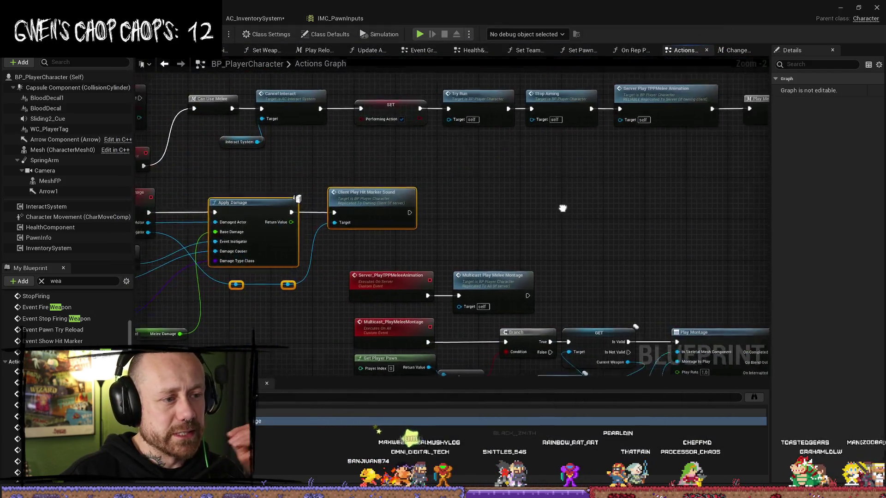
pyautogui.scroll(-2, 496, 189)
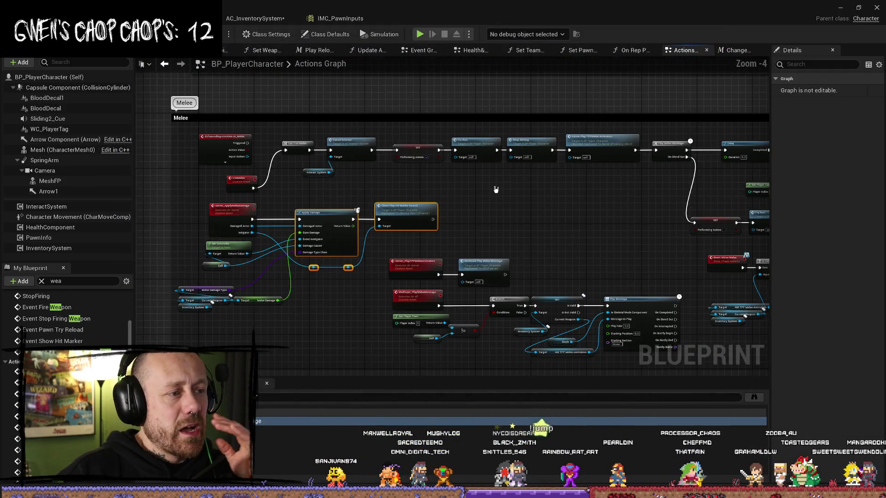
pyautogui.moveTo(585, 221)
pyautogui.mouseDown()
pyautogui.moveTo(437, 217)
pyautogui.moveTo(518, 204)
pyautogui.mouseUp()
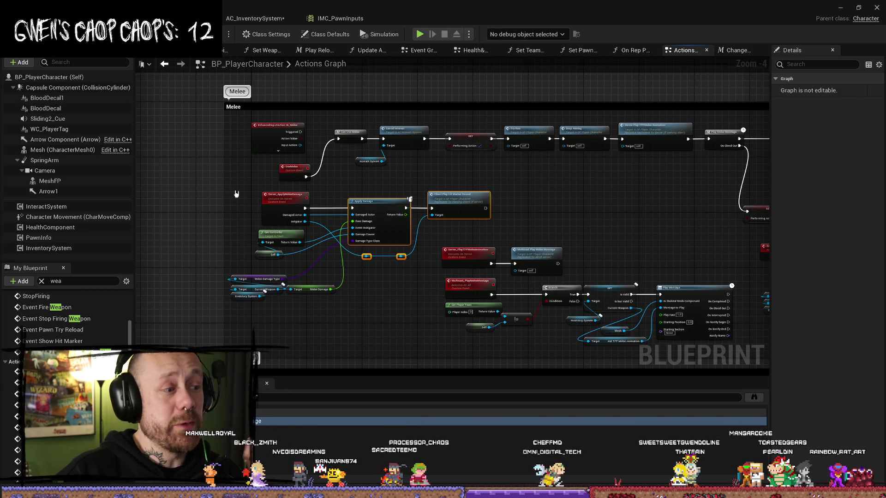
pyautogui.moveTo(236, 194)
pyautogui.mouseDown()
pyautogui.moveTo(214, 188)
pyautogui.moveTo(421, 325)
pyautogui.mouseUp()
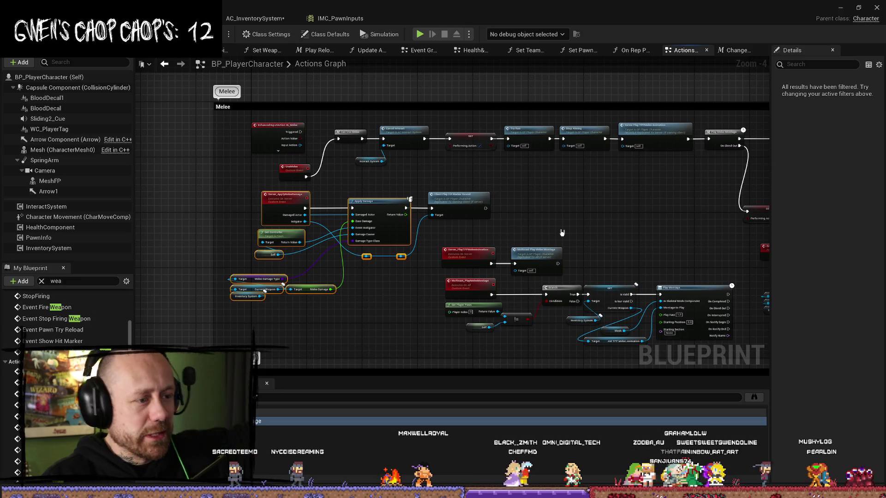
pyautogui.moveTo(657, 246); pyautogui.dragTo(528, 235)
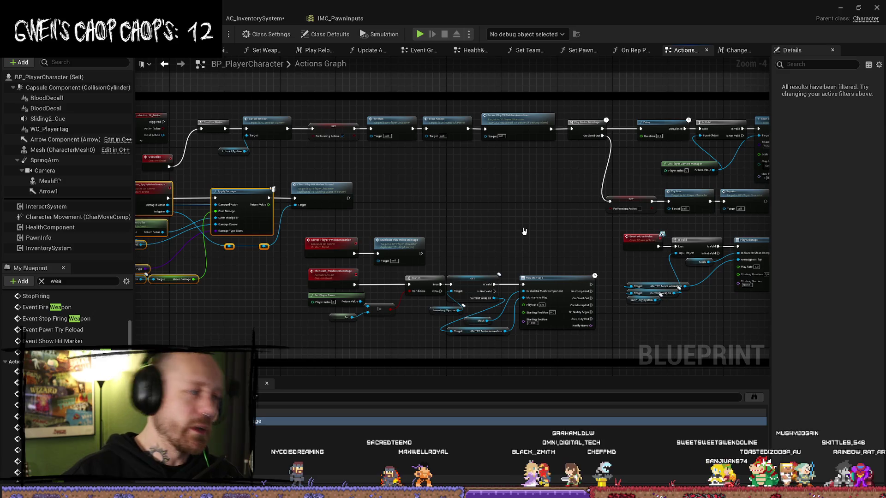
# Step: Bring the Change Weapon group into view and align the IA_ToggleWeapon Change Weapon node
pyautogui.scroll(-3, 524, 231)
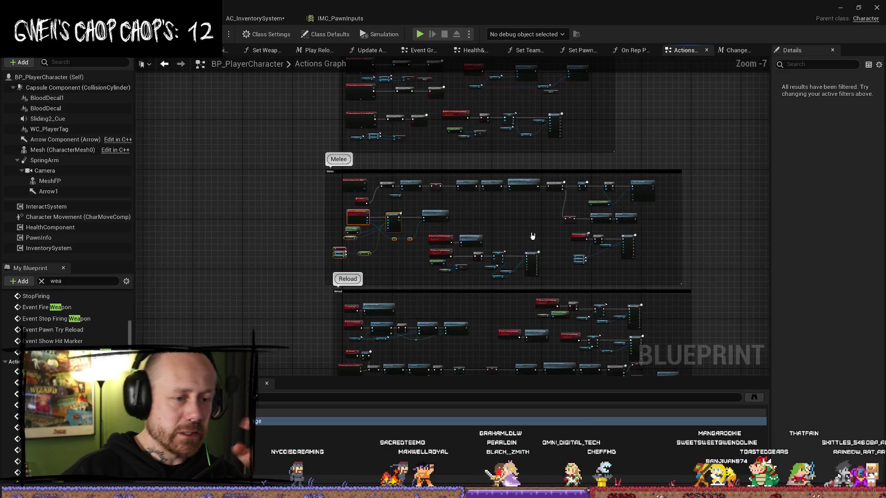
pyautogui.scroll(3, 533, 236)
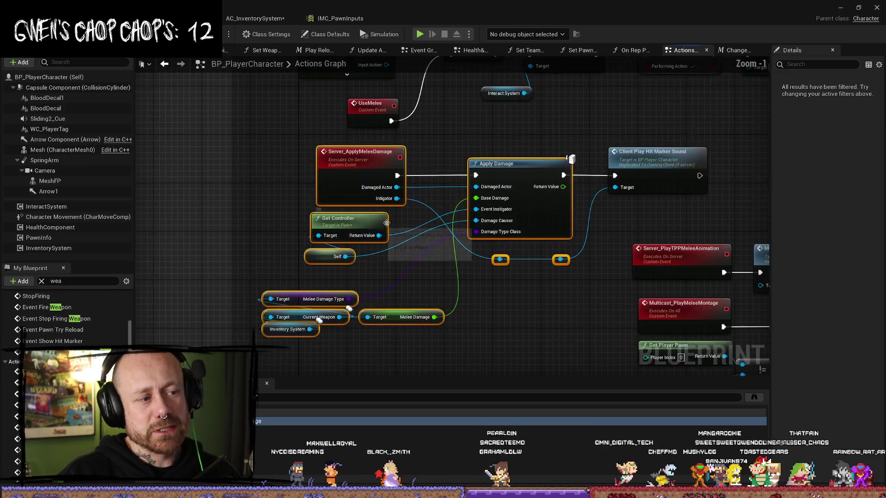
pyautogui.moveTo(548, 148); pyautogui.dragTo(444, 326)
pyautogui.moveTo(353, 199); pyautogui.dragTo(363, 276)
pyautogui.scroll(3, 415, 195)
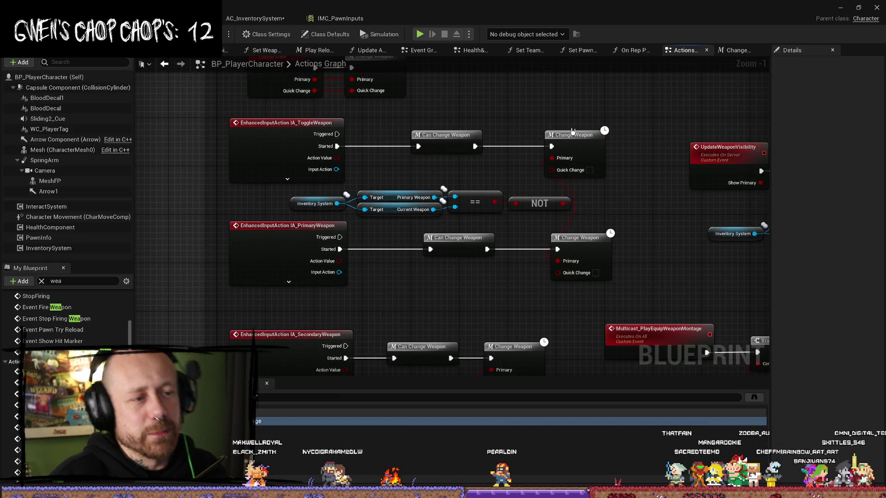
pyautogui.moveTo(572, 133); pyautogui.dragTo(578, 133)
# Step: Review the Can Change Weapon function's Performing Action and Firing Burst conditions
pyautogui.click(530, 127)
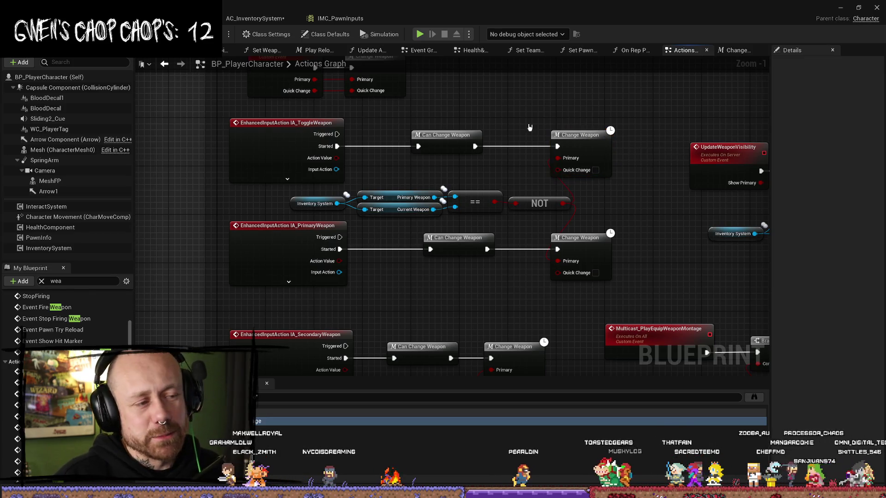
pyautogui.doubleClick(445, 135)
pyautogui.moveTo(545, 299); pyautogui.dragTo(249, 249)
pyautogui.click(649, 318)
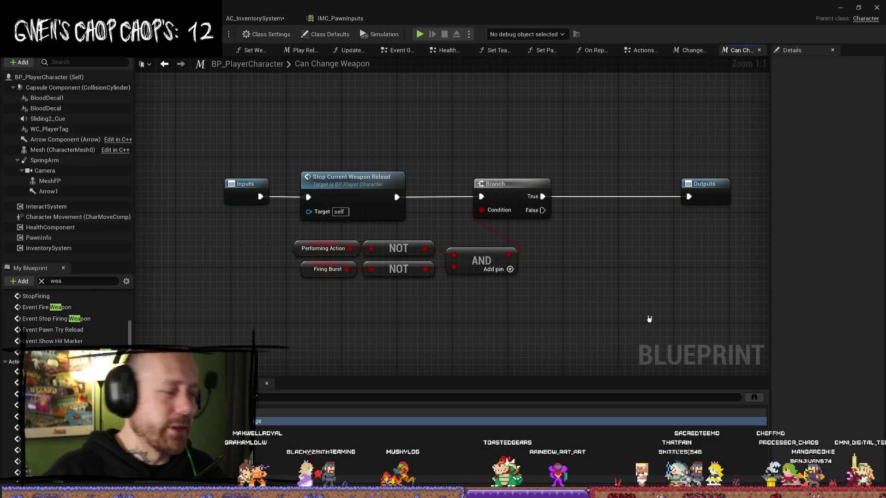
pyautogui.scroll(-3, 553, 170)
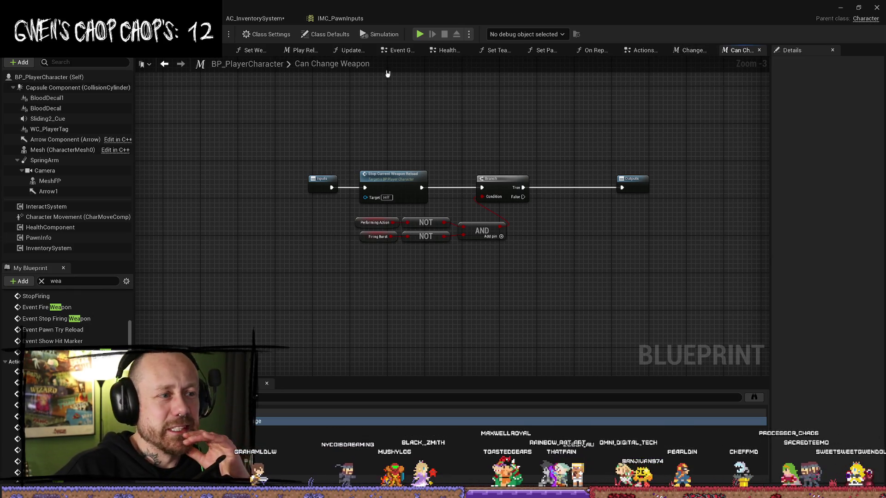
# Step: Look over the Health& Death Graph's save state events and clear the 'wea' member filter
pyautogui.click(455, 51)
pyautogui.scroll(-3, 461, 184)
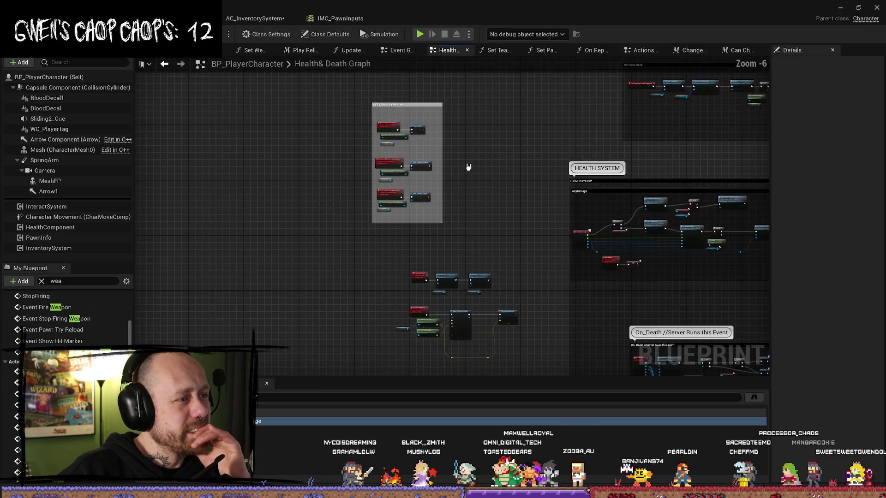
pyautogui.moveTo(468, 166); pyautogui.dragTo(454, 208)
pyautogui.scroll(6, 425, 157)
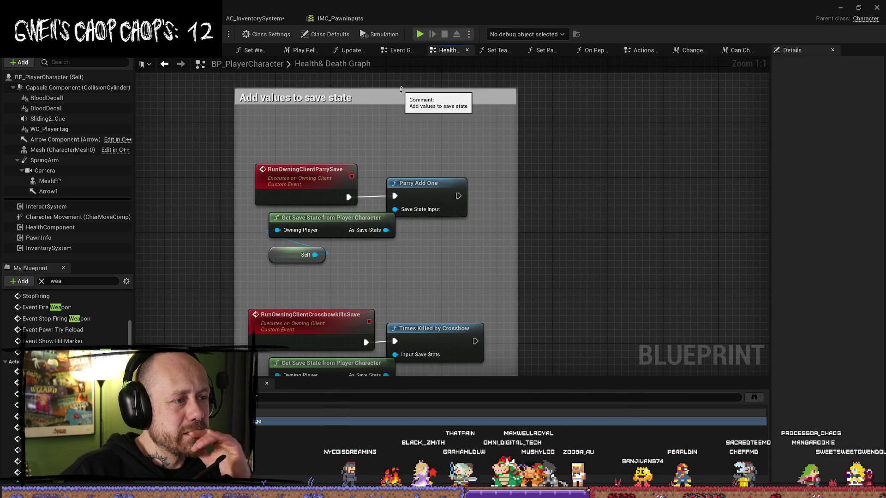
pyautogui.moveTo(507, 173); pyautogui.dragTo(459, 159)
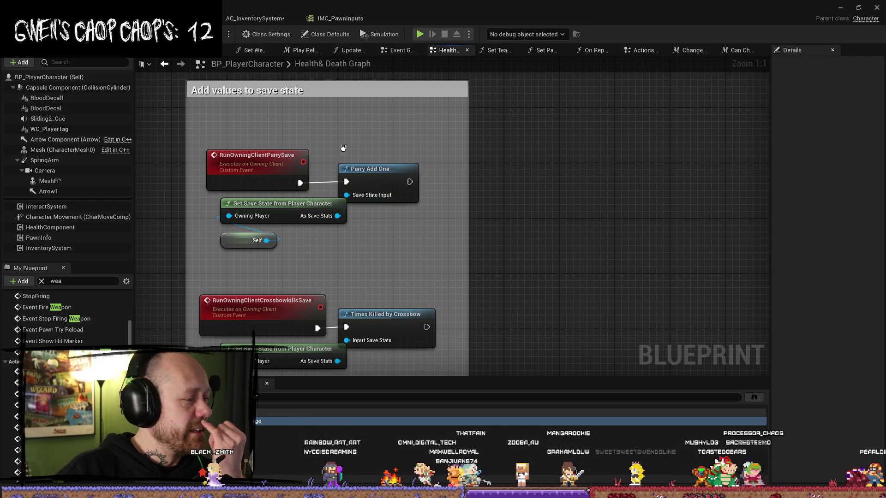
pyautogui.click(43, 281)
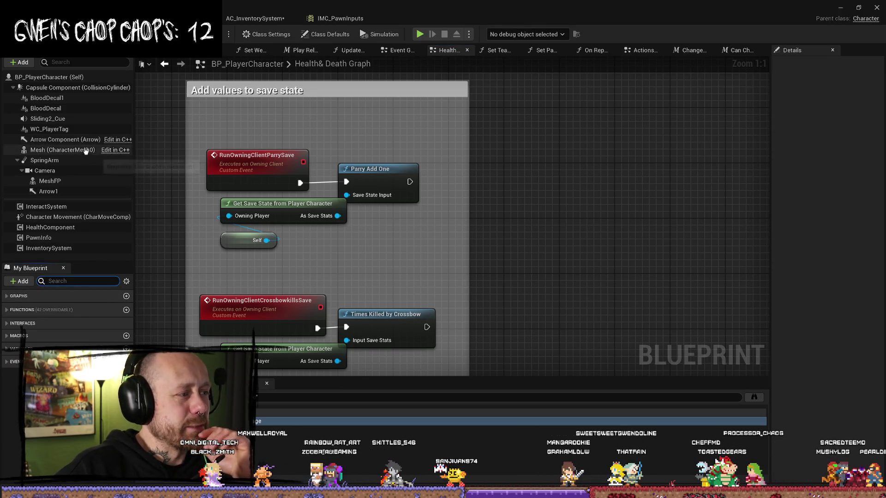
# Step: In the Event Graph, resize the BEGIN PLAY comment box slightly narrower
pyautogui.click(403, 50)
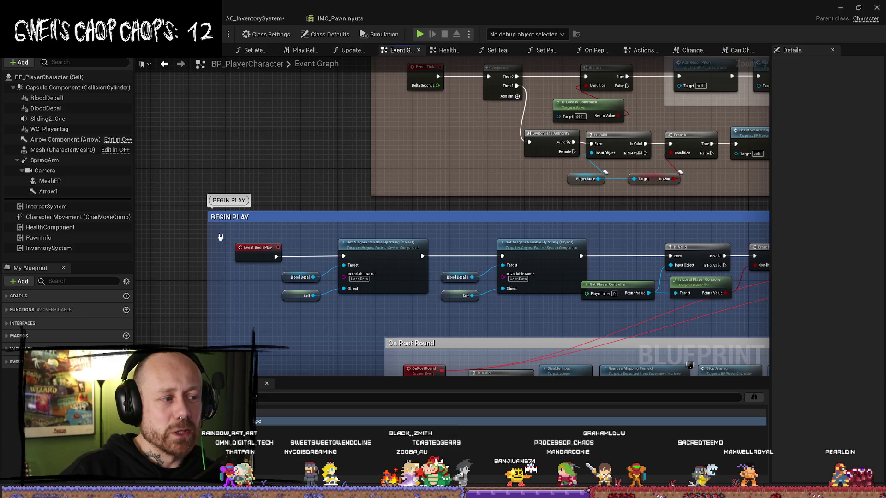
pyautogui.moveTo(283, 215); pyautogui.dragTo(283, 214)
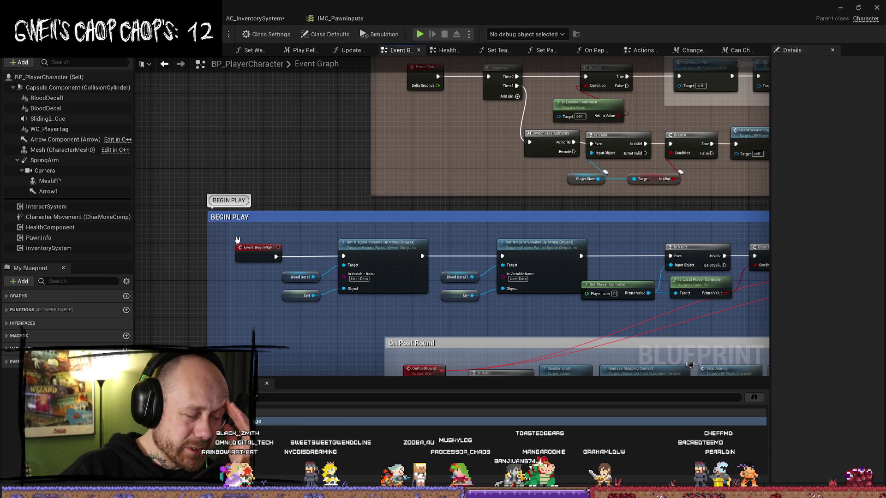
pyautogui.moveTo(208, 229); pyautogui.dragTo(223, 229)
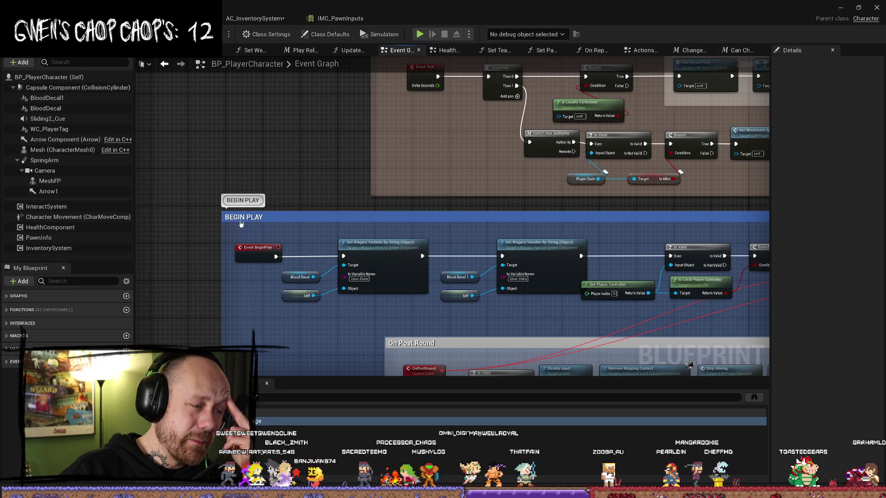
pyautogui.moveTo(221, 215); pyautogui.dragTo(216, 211)
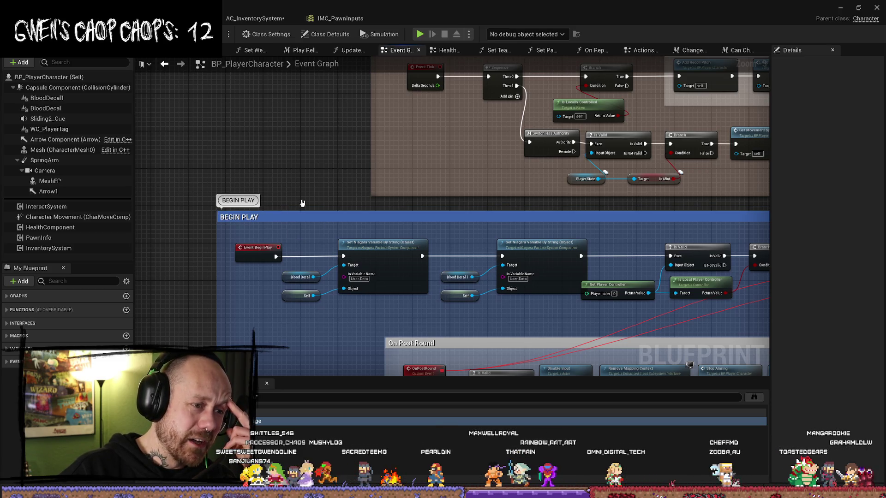
# Step: Look over the Weapon Recoil nodes, then switch to the Actions Graph
pyautogui.scroll(-5, 322, 189)
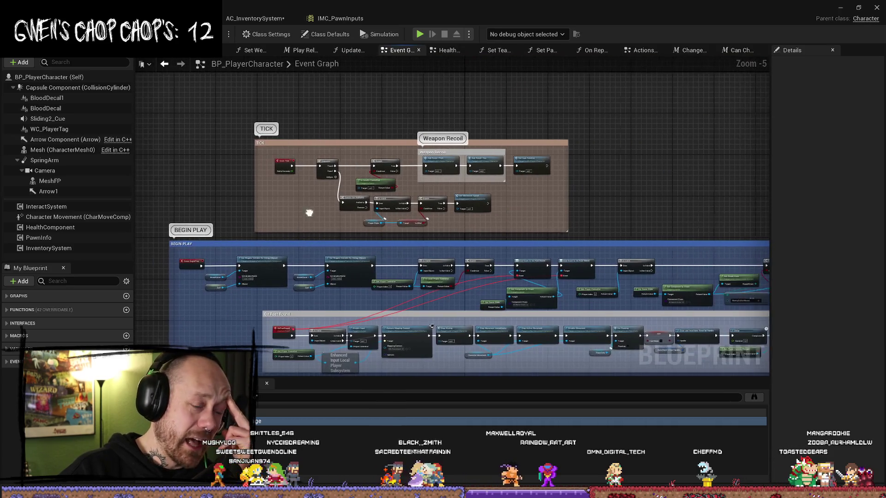
pyautogui.scroll(2, 275, 201)
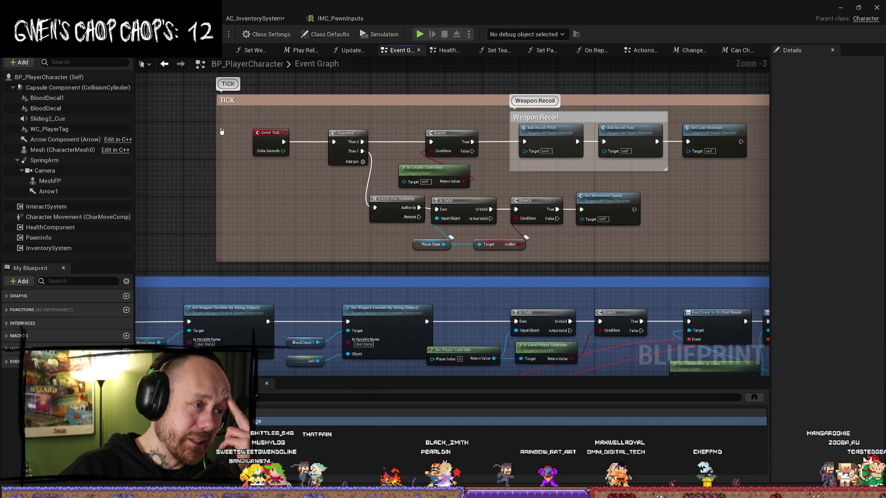
pyautogui.moveTo(553, 134); pyautogui.dragTo(487, 134)
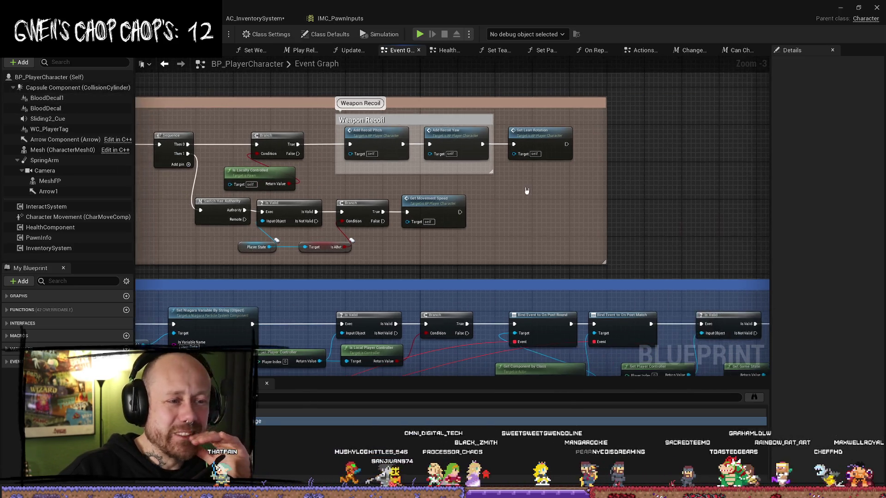
pyautogui.scroll(1, 526, 185)
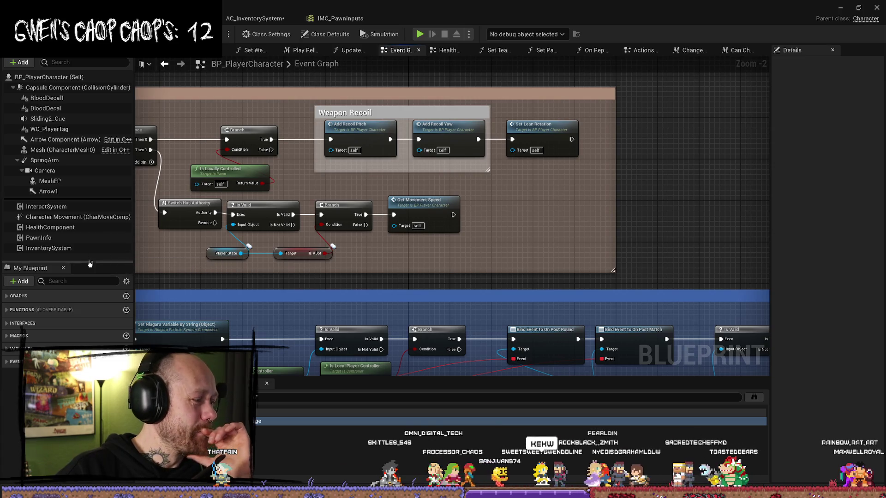
pyautogui.scroll(-5, 561, 135)
pyautogui.scroll(6, 561, 134)
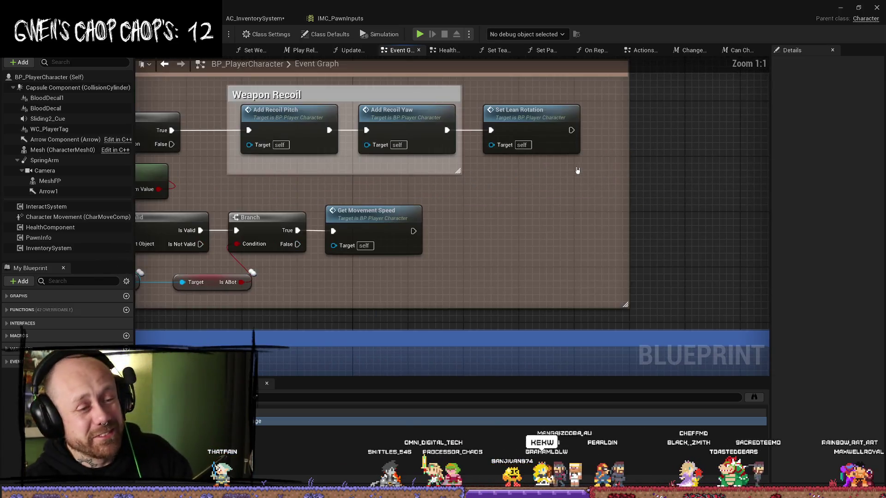
pyautogui.scroll(-3, 561, 134)
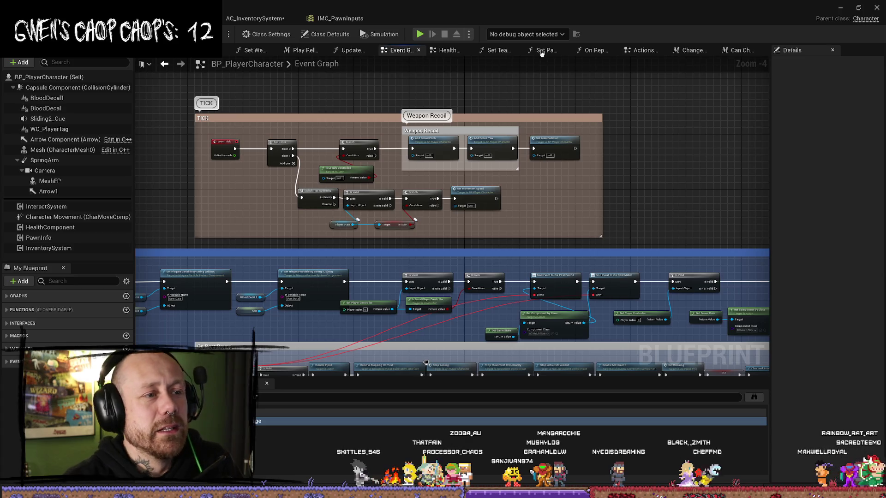
pyautogui.click(643, 50)
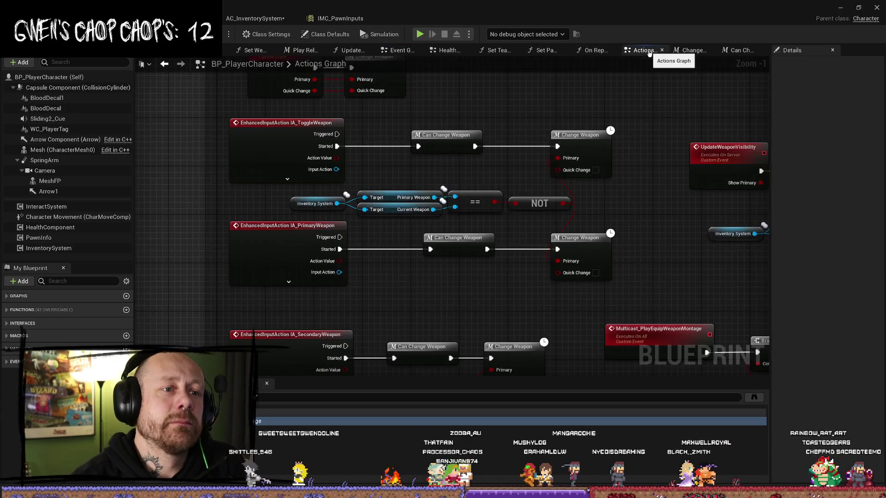
# Step: Marquee-select the Inventory System, Target, == and NOT weapon comparison nodes
pyautogui.moveTo(684, 145)
pyautogui.mouseDown()
pyautogui.moveTo(650, 119)
pyautogui.moveTo(541, 112)
pyautogui.mouseUp()
pyautogui.moveTo(475, 177); pyautogui.dragTo(184, 171)
pyautogui.moveTo(285, 143); pyautogui.dragTo(358, 143)
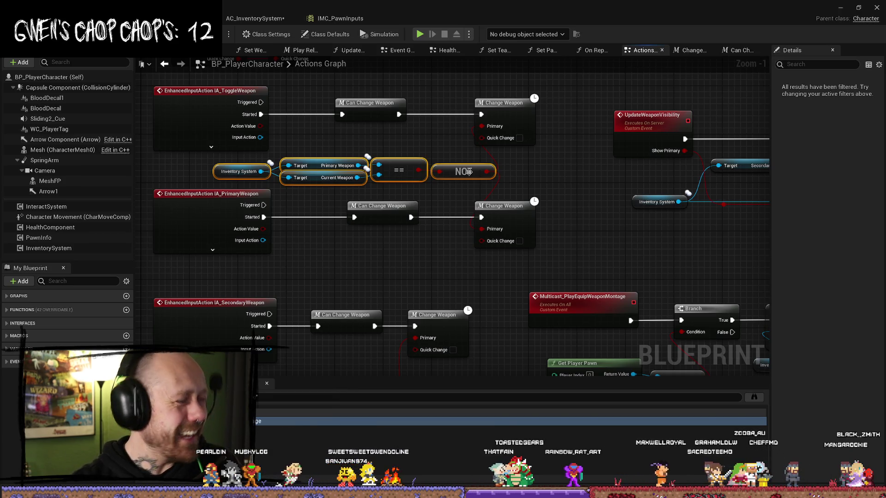
pyautogui.click(548, 172)
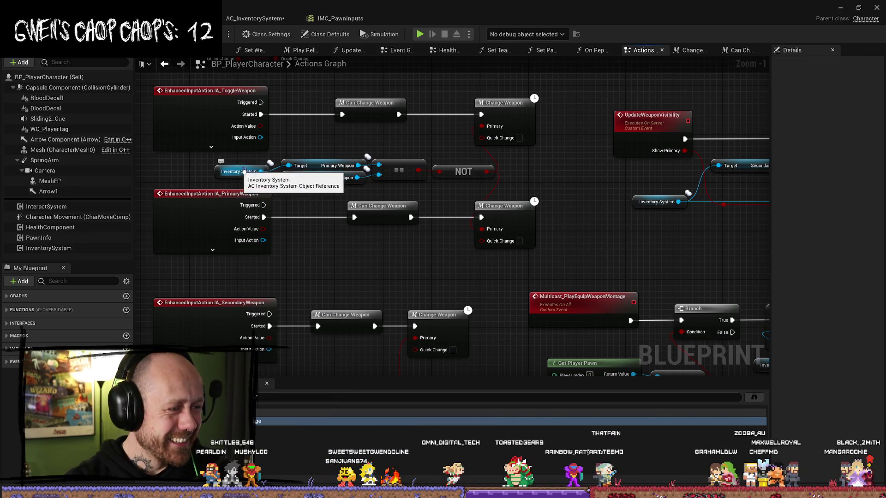
pyautogui.moveTo(527, 156); pyautogui.dragTo(240, 172)
pyautogui.moveTo(586, 162); pyautogui.dragTo(393, 161)
# Step: Pan to the Set Weapon Visibility, Play Montage and multicast montage chain around UpdateWeaponVisibility
pyautogui.moveTo(585, 289); pyautogui.dragTo(466, 294)
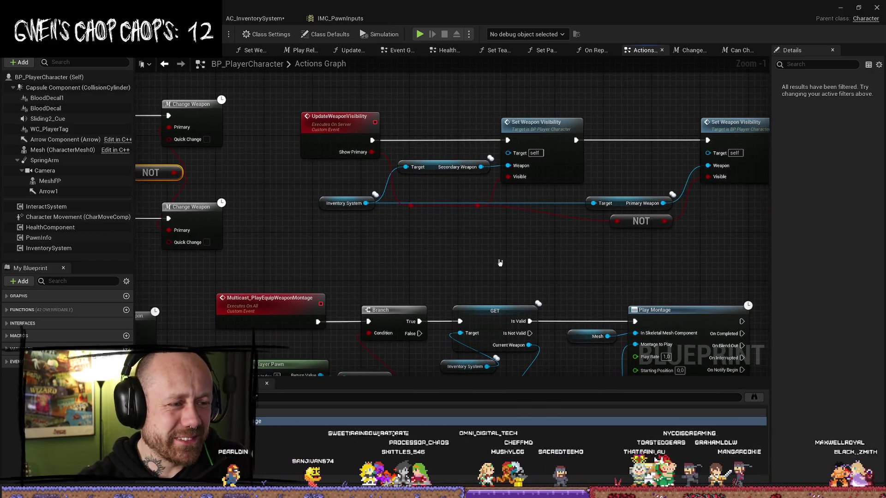
pyautogui.moveTo(500, 263); pyautogui.dragTo(450, 256)
pyautogui.moveTo(578, 260); pyautogui.dragTo(499, 252)
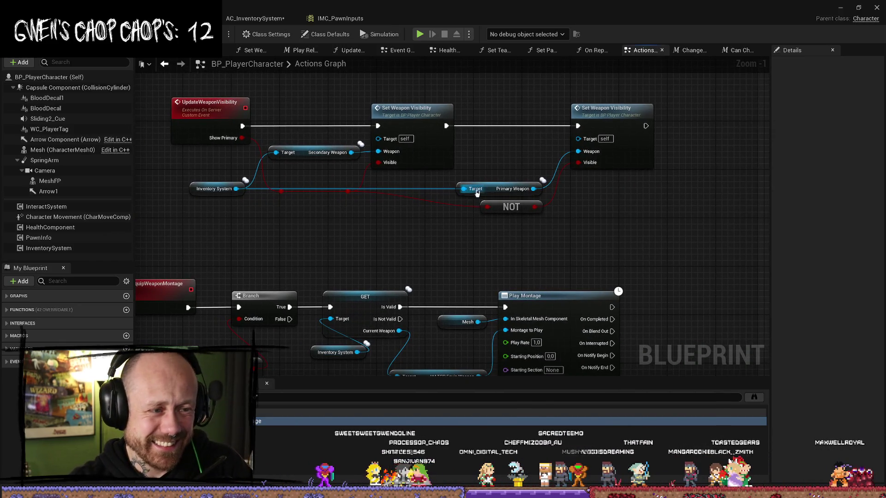
pyautogui.moveTo(491, 193); pyautogui.dragTo(491, 195)
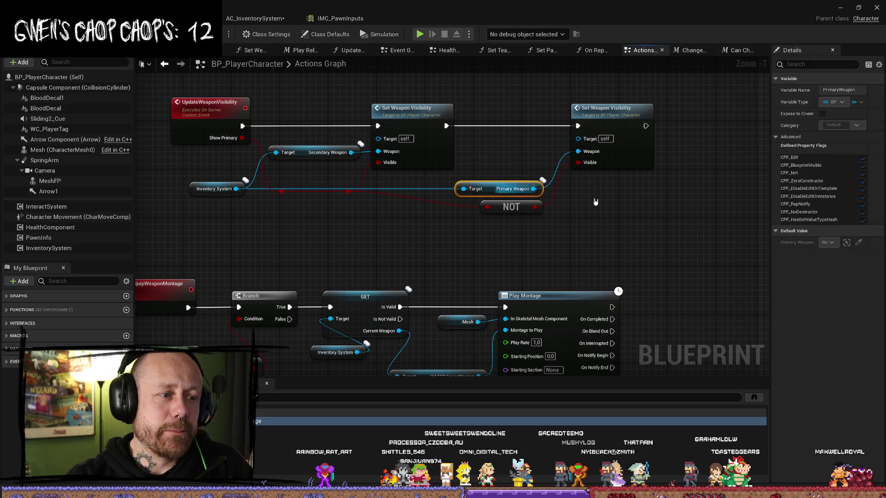
pyautogui.moveTo(361, 235); pyautogui.dragTo(447, 192)
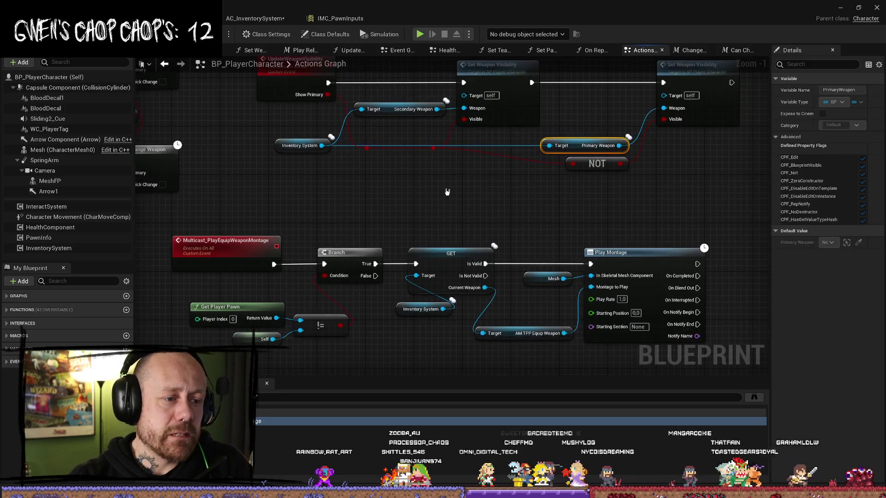
pyautogui.scroll(-2, 299, 221)
pyautogui.scroll(2, 357, 157)
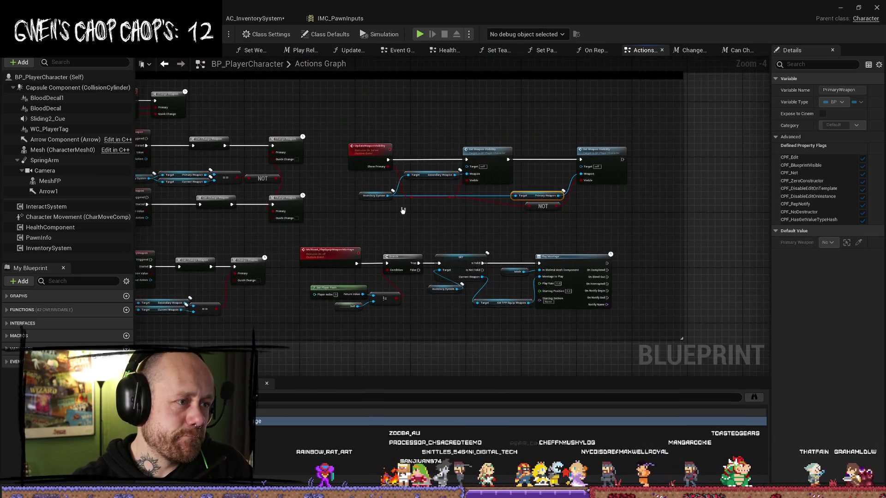
pyautogui.click(525, 136)
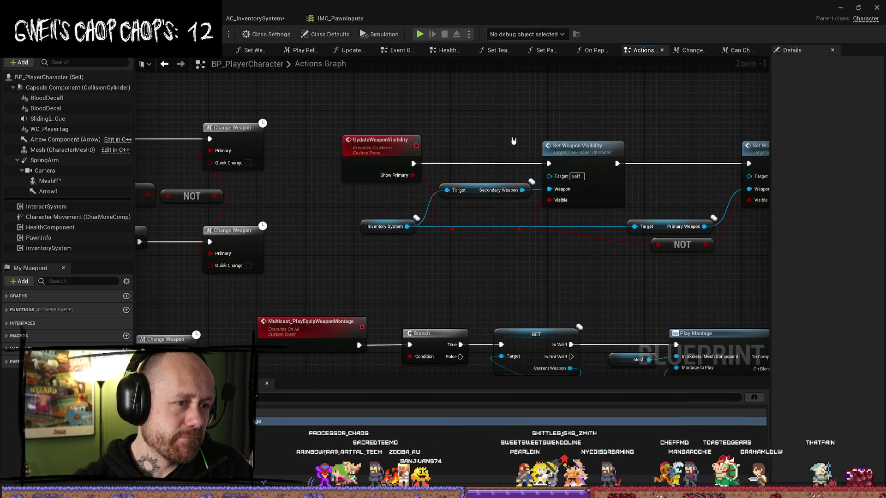
pyautogui.moveTo(623, 113); pyautogui.dragTo(481, 144)
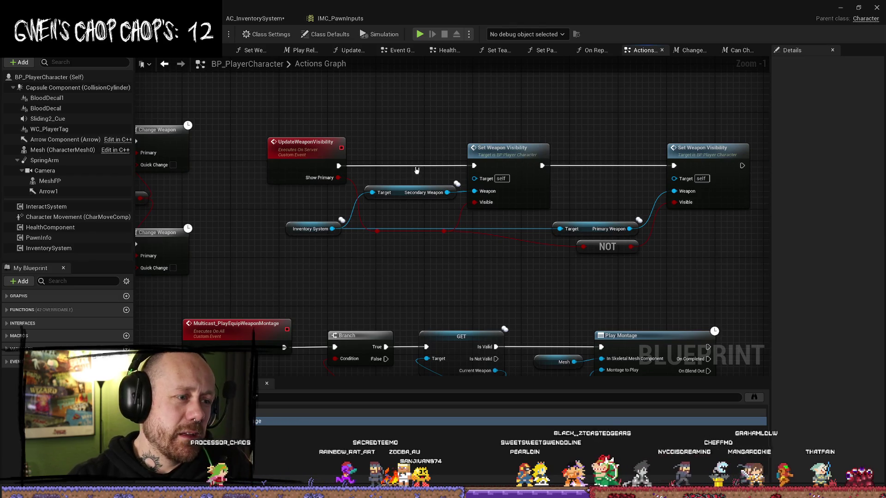
pyautogui.moveTo(606, 116); pyautogui.dragTo(553, 101)
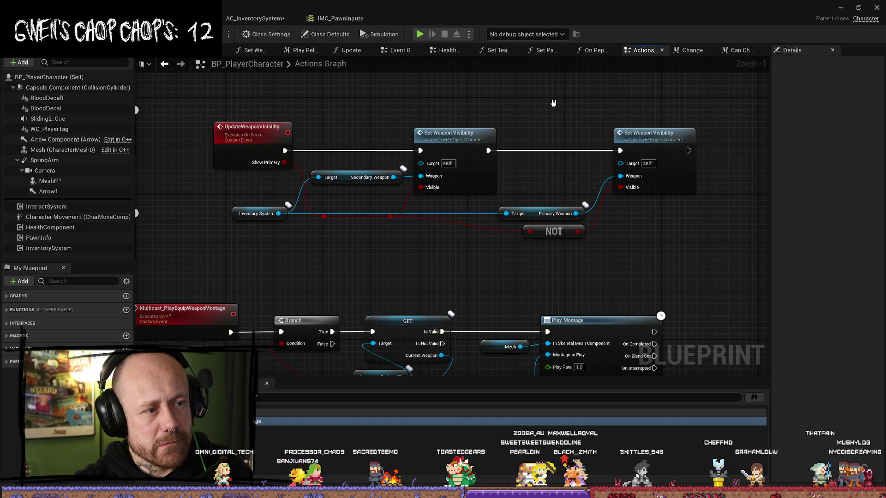
# Step: Select UpdateWeaponVisibility to show Run on Server and Reliable, then open Set Weapon Visibility
pyautogui.moveTo(253, 134); pyautogui.dragTo(312, 134)
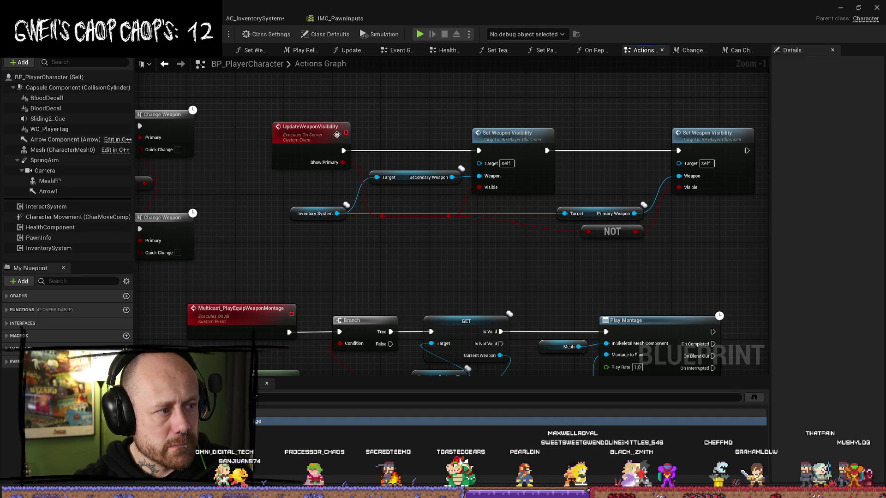
pyautogui.click(311, 129)
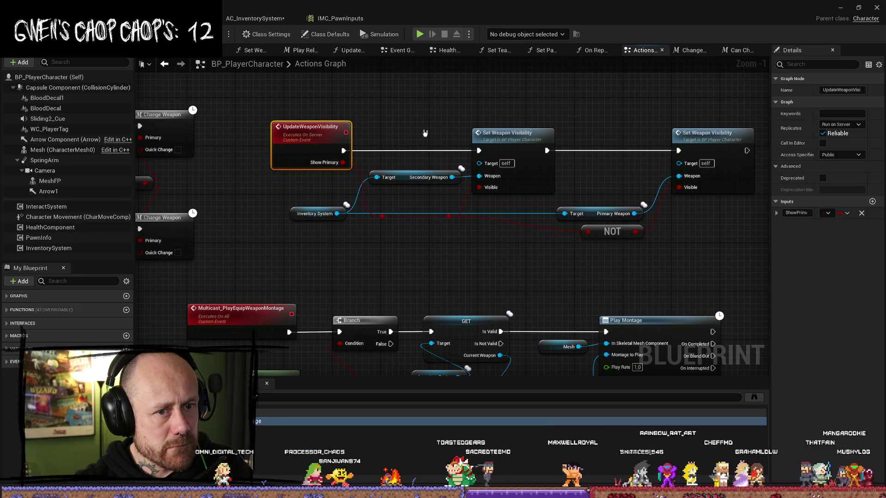
pyautogui.moveTo(618, 130); pyautogui.dragTo(512, 135)
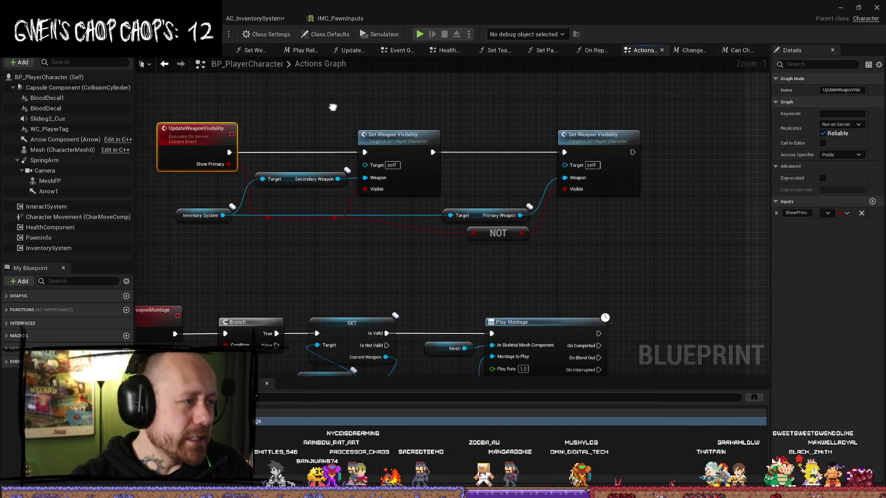
pyautogui.moveTo(334, 113); pyautogui.dragTo(387, 126)
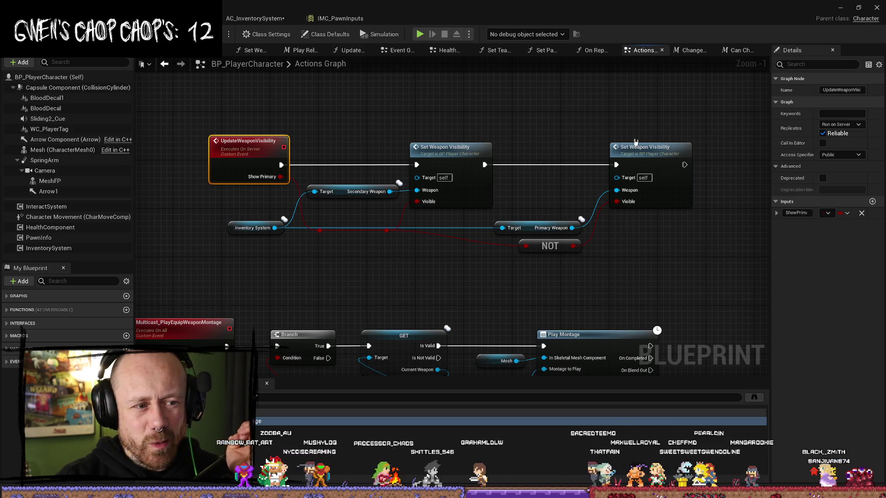
pyautogui.doubleClick(659, 152)
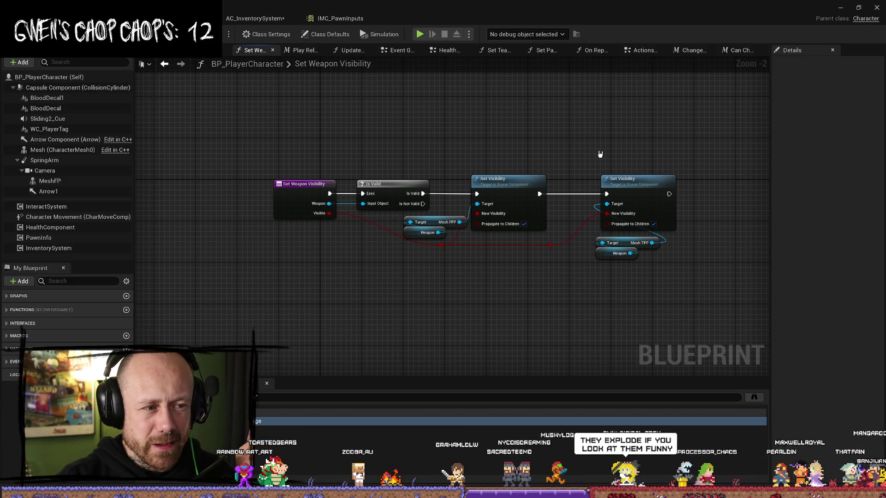
# Step: Recentre the Set Weapon Visibility nodes, then switch to the character's viewport with Ctrl+Tab
pyautogui.moveTo(600, 154); pyautogui.dragTo(585, 162)
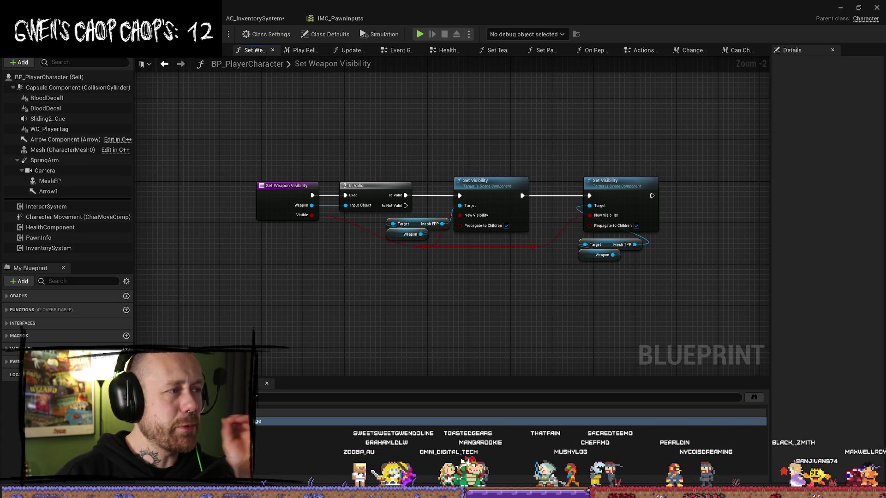
pyautogui.hotkey('ctrl', 'Tab')
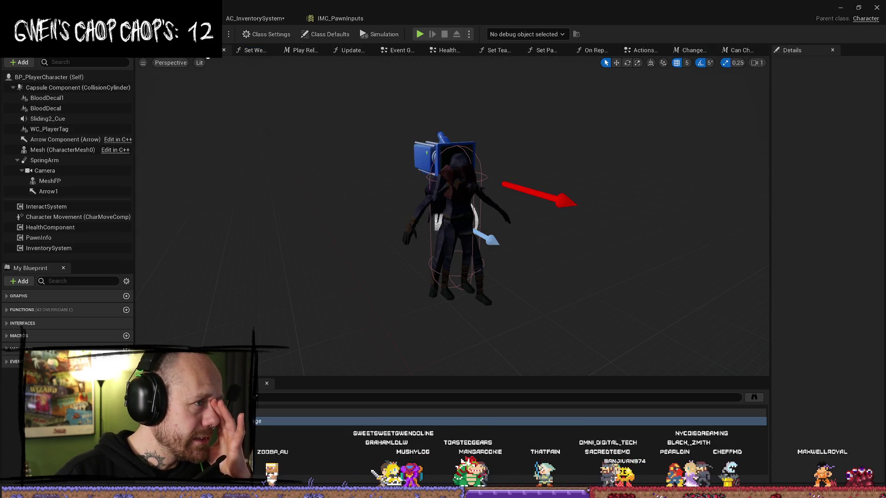
# Step: Review the Use Skill and FPP Throw Animation logic in Class Abilities, then return to Change Weapon
pyautogui.click(207, 52)
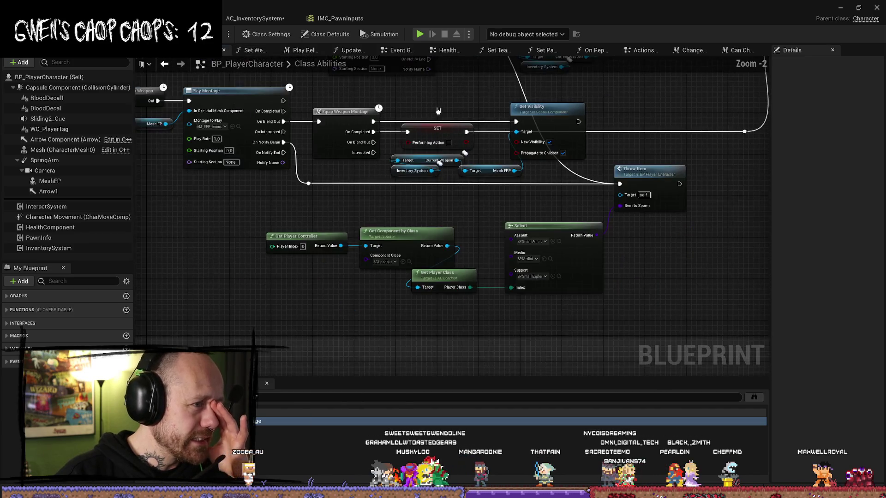
pyautogui.moveTo(245, 230)
pyautogui.mouseDown()
pyautogui.moveTo(360, 239)
pyautogui.moveTo(360, 248)
pyautogui.mouseUp()
pyautogui.moveTo(244, 248)
pyautogui.mouseDown()
pyautogui.moveTo(359, 256)
pyautogui.moveTo(360, 264)
pyautogui.moveTo(244, 266)
pyautogui.moveTo(175, 145)
pyautogui.mouseUp()
pyautogui.click(244, 266)
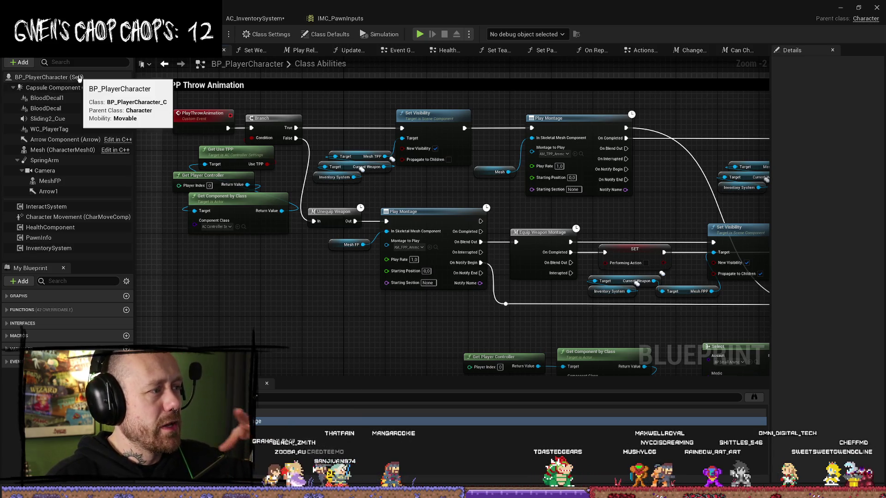
pyautogui.scroll(2, 400, 206)
pyautogui.scroll(-4, 399, 207)
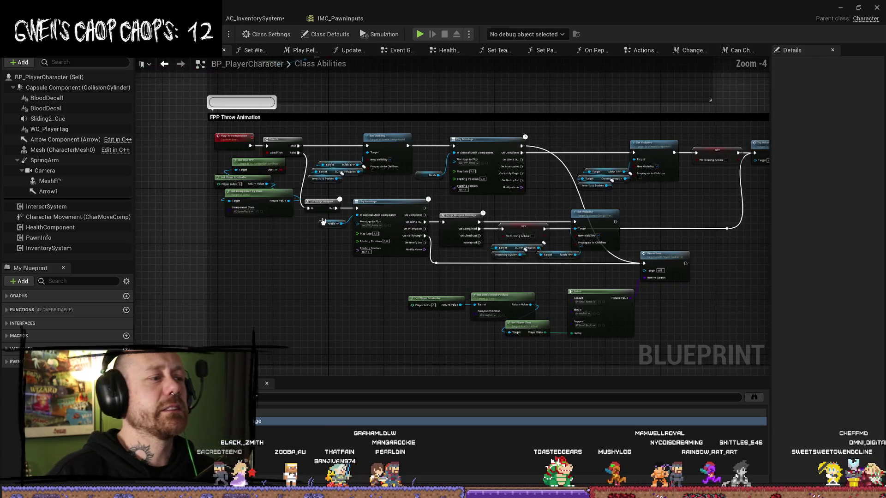
pyautogui.scroll(-3, 399, 207)
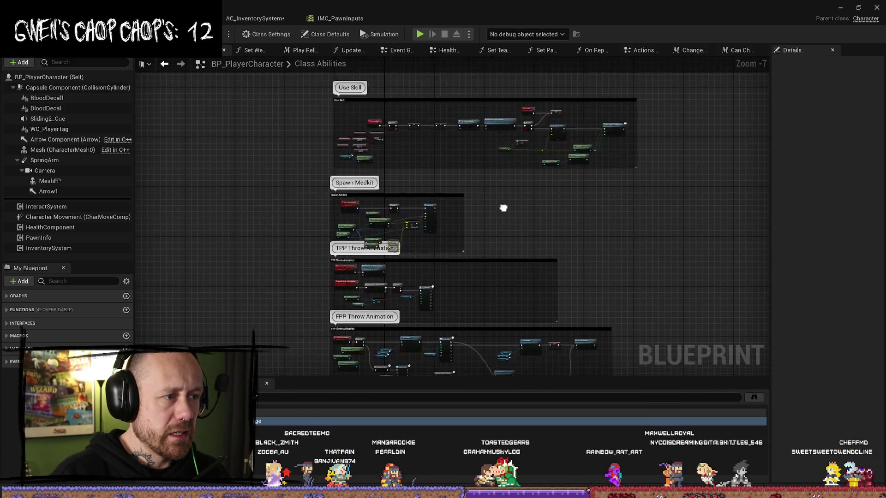
pyautogui.scroll(5, 388, 187)
pyautogui.scroll(-1, 412, 95)
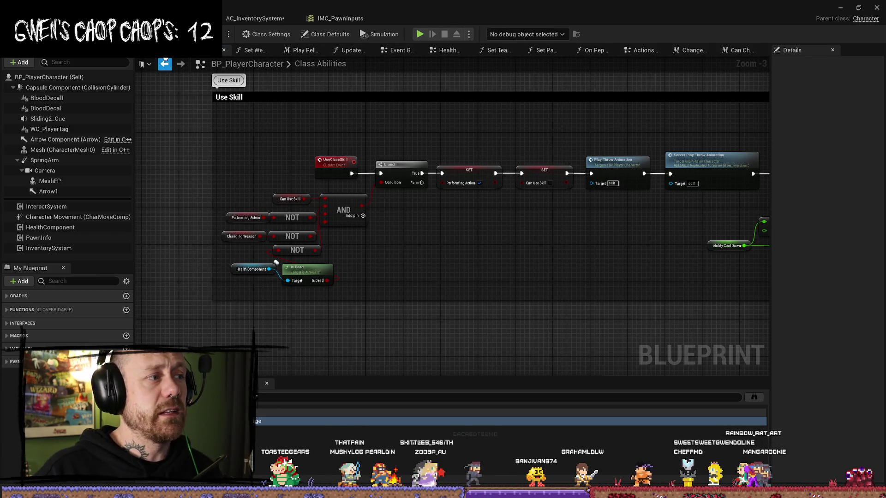
pyautogui.hotkey('alt', 'Left')
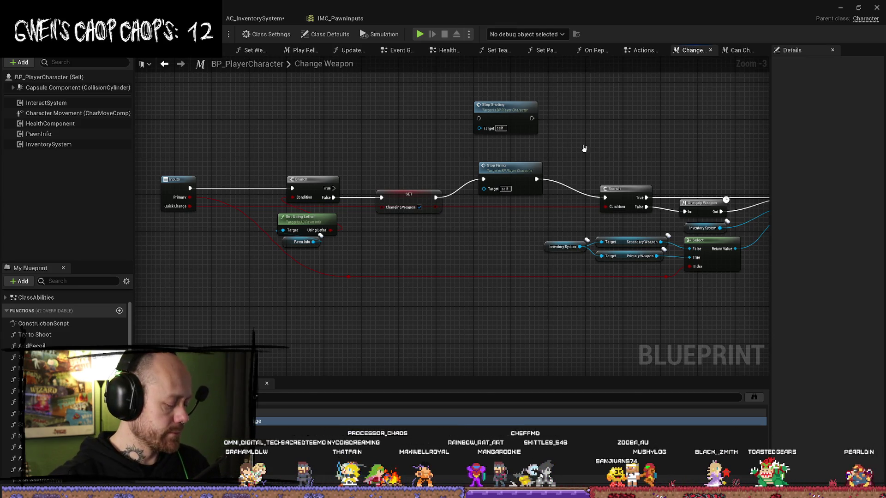
# Step: Frame the IA_ToggleWeapon and IA_PrimaryWeapon events in the Actions Graph and drag a wire from Started
pyautogui.click(651, 51)
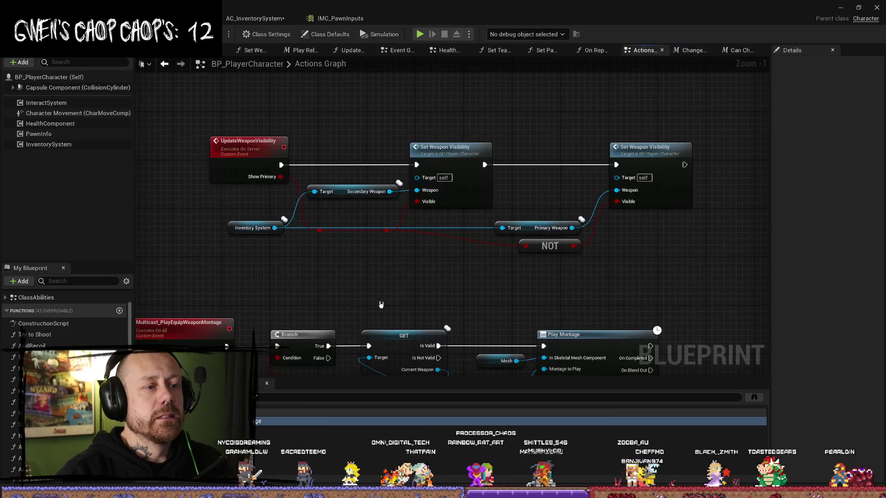
pyautogui.moveTo(324, 248); pyautogui.dragTo(429, 276)
pyautogui.scroll(-3, 346, 258)
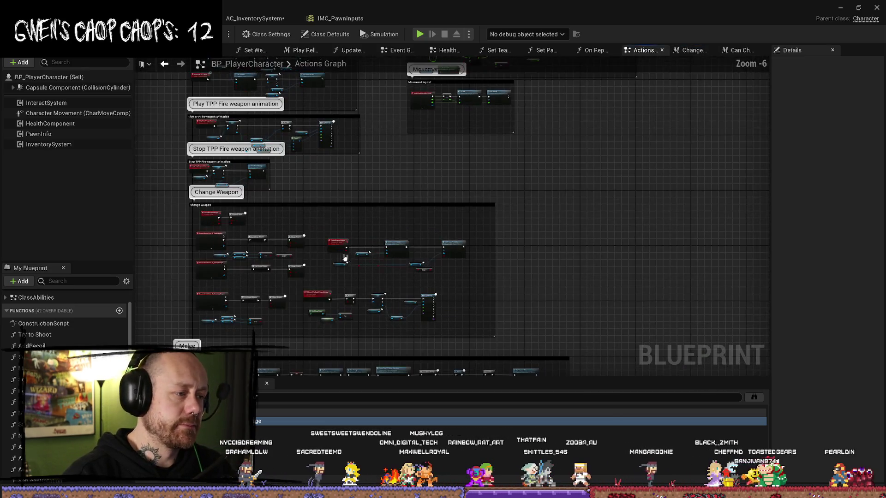
pyautogui.scroll(7, 192, 246)
pyautogui.moveTo(382, 219); pyautogui.dragTo(374, 187)
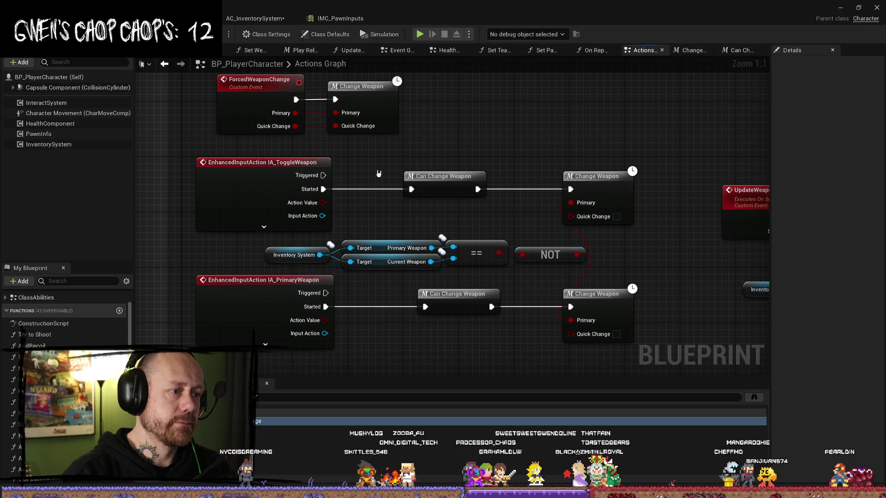
pyautogui.moveTo(323, 190); pyautogui.dragTo(359, 163)
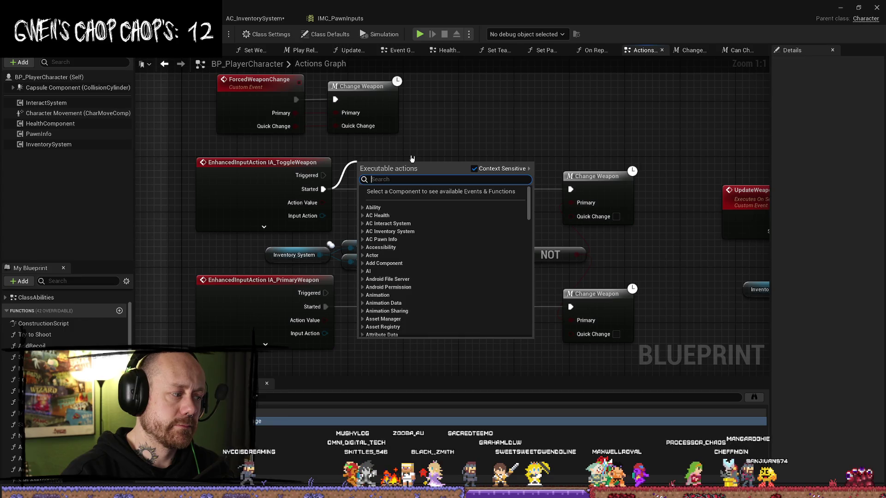
# Step: Add a Print String after IA_ToggleWeapon Started with the message 'FUUUUUUUUUUUUUUUUUUUUUUUUUUU'
pyautogui.write('print')
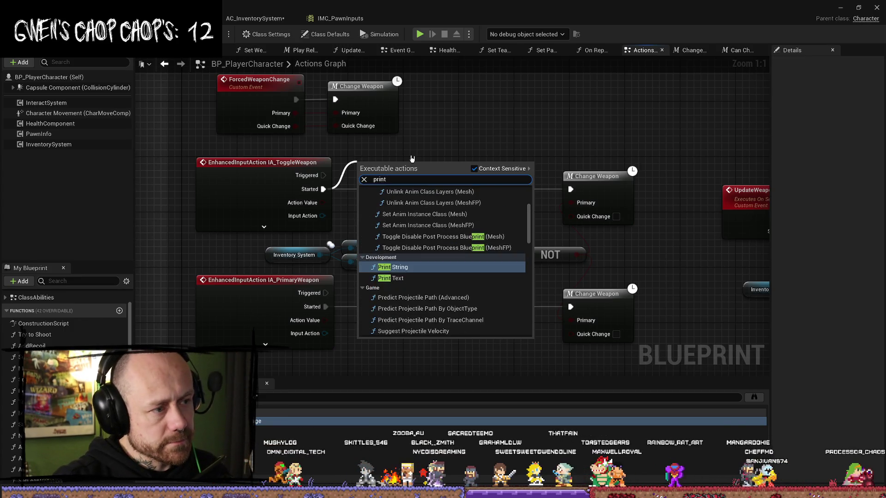
pyautogui.press('Return')
pyautogui.moveTo(383, 162); pyautogui.dragTo(362, 149)
pyautogui.click(380, 177)
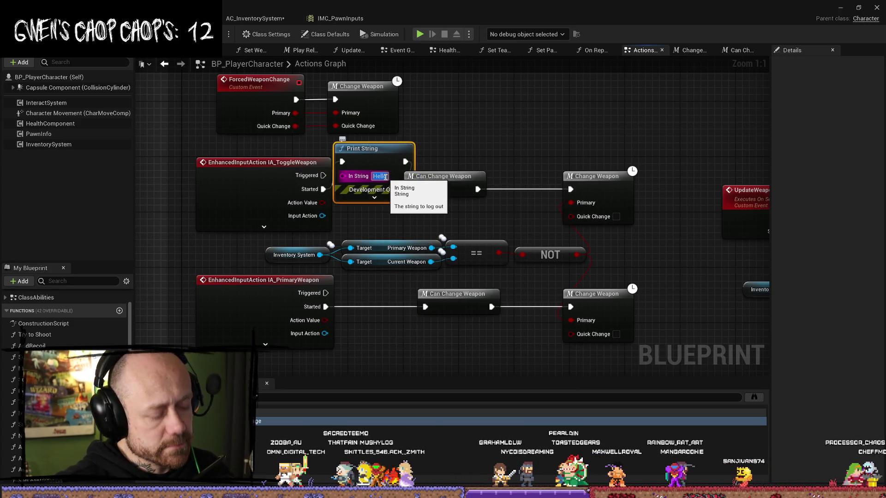
pyautogui.write('FUUUUUUUUUUUUUUUUUUUUUUUUUUU')
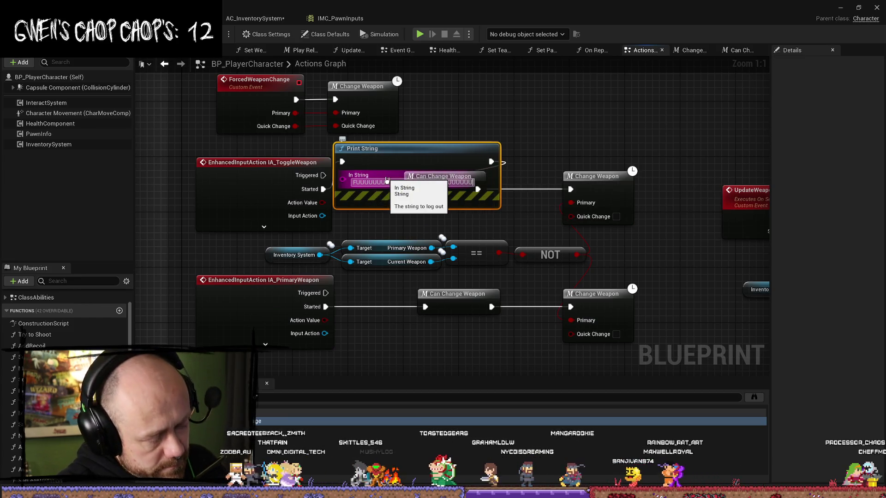
# Step: Give the Print String an orange text colour and a 10 second duration
pyautogui.click(416, 204)
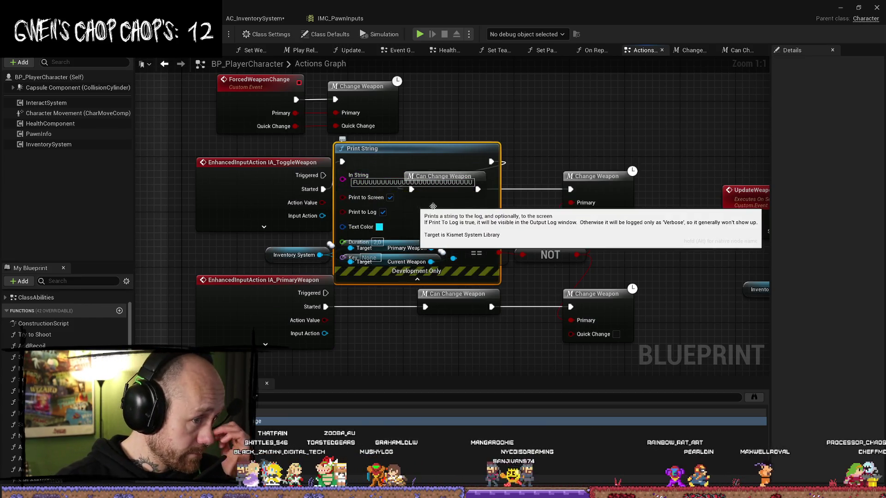
pyautogui.click(379, 226)
pyautogui.moveTo(437, 317); pyautogui.dragTo(466, 322)
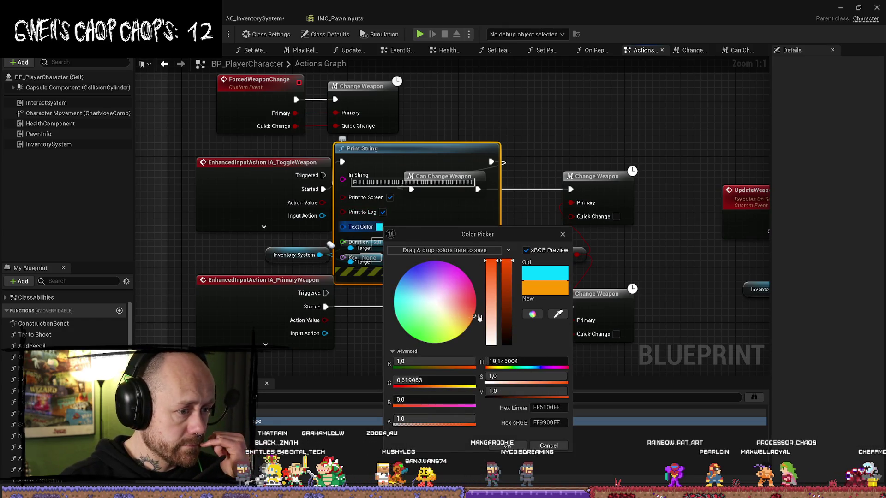
pyautogui.click(387, 229)
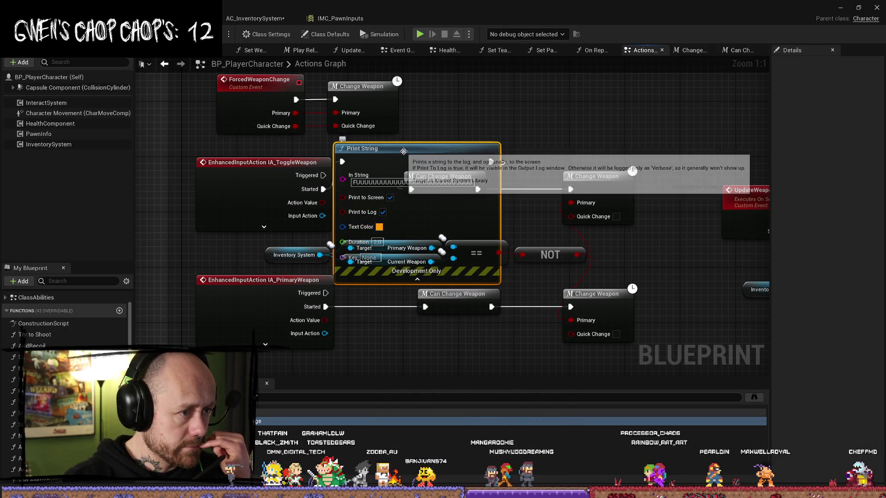
pyautogui.moveTo(388, 229); pyautogui.dragTo(373, 201)
pyautogui.write('10')
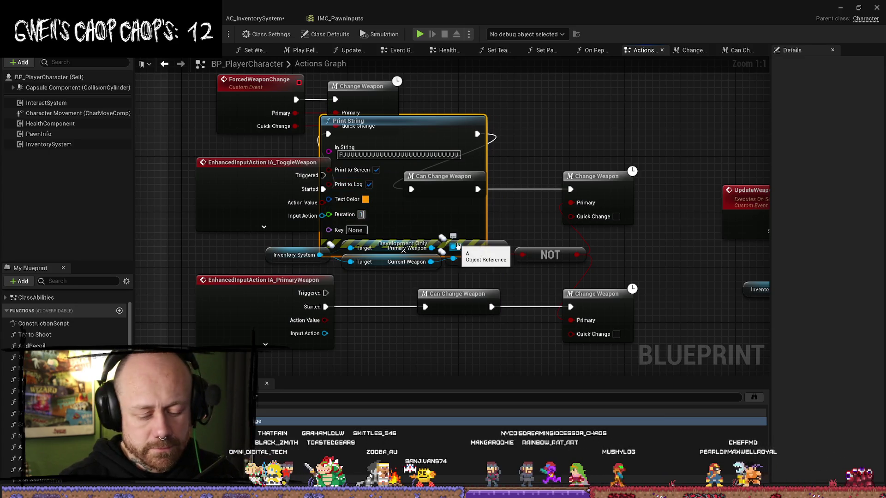
pyautogui.press('Return')
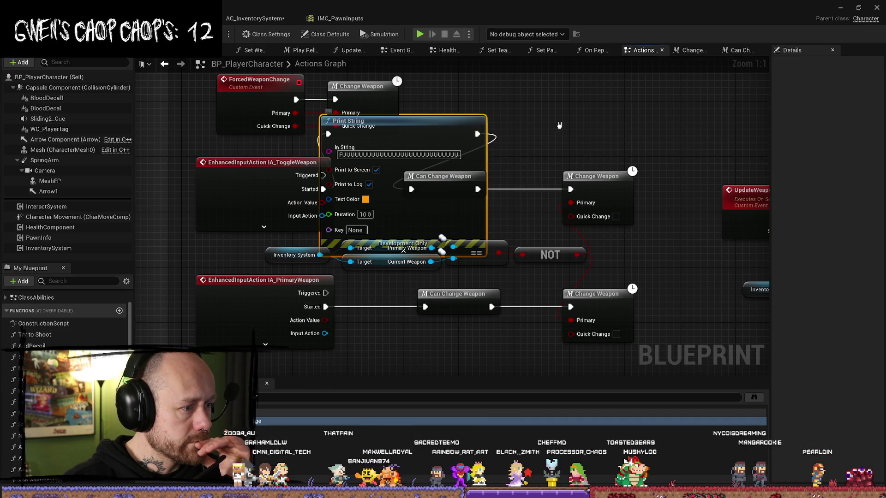
# Step: Launch a 2-player play session with the editor and client windows side by side
pyautogui.click(838, 5)
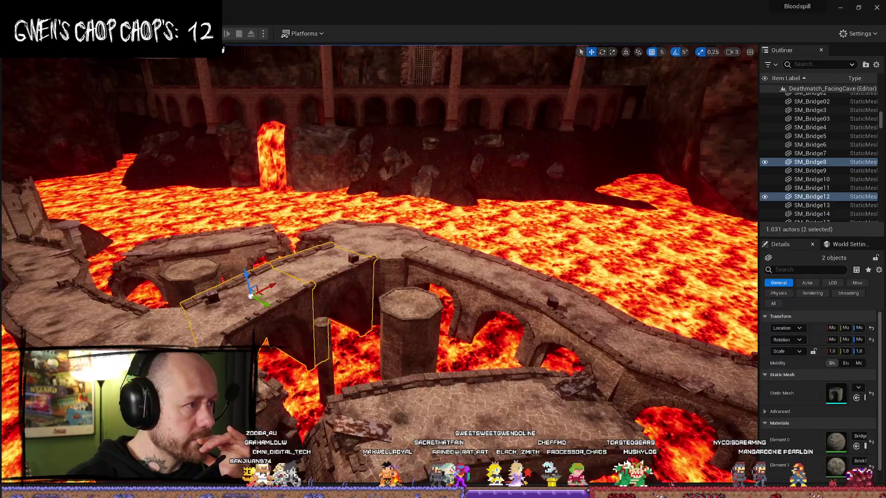
pyautogui.click(215, 33)
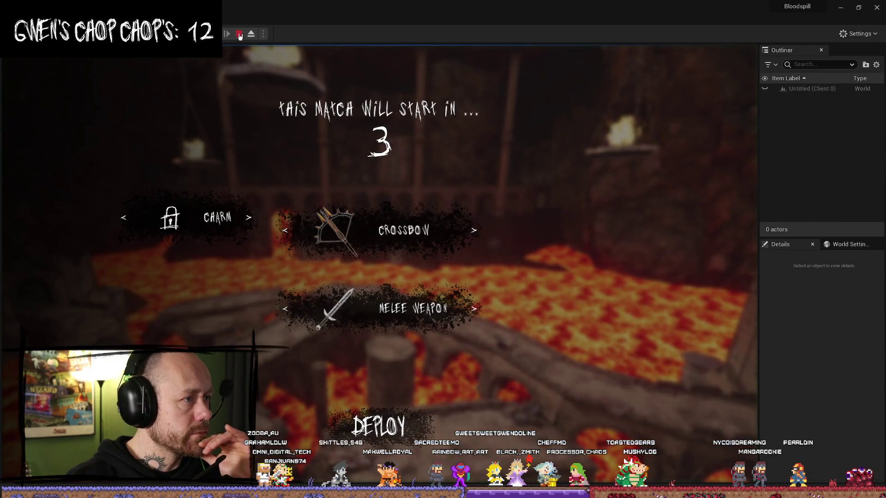
pyautogui.click(239, 34)
pyautogui.click(263, 34)
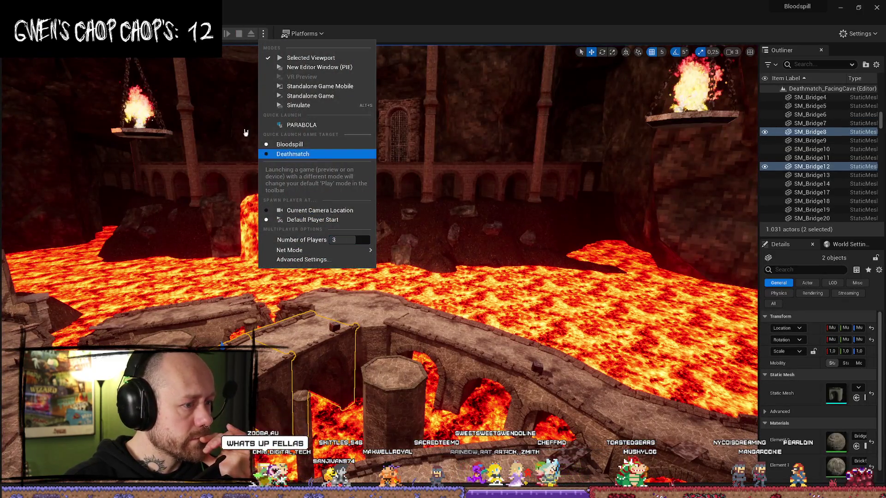
pyautogui.moveTo(344, 239); pyautogui.dragTo(334, 239)
pyautogui.press('Escape')
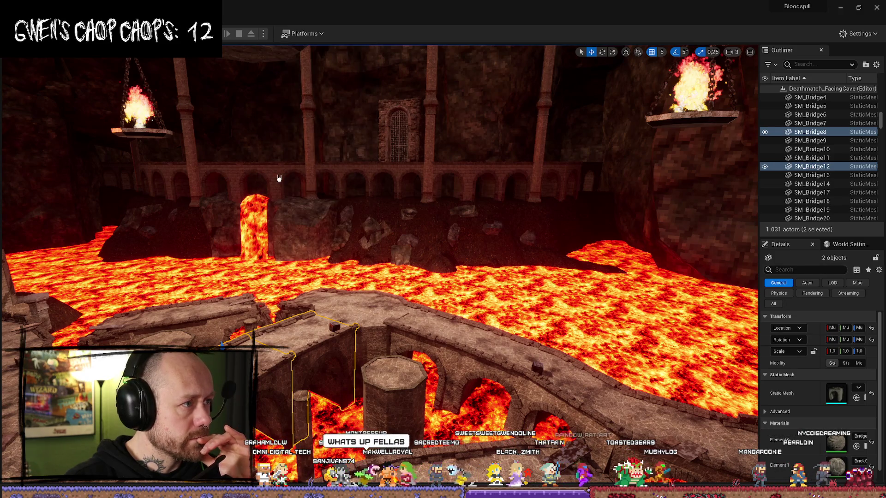
pyautogui.hotkey('alt', 'p')
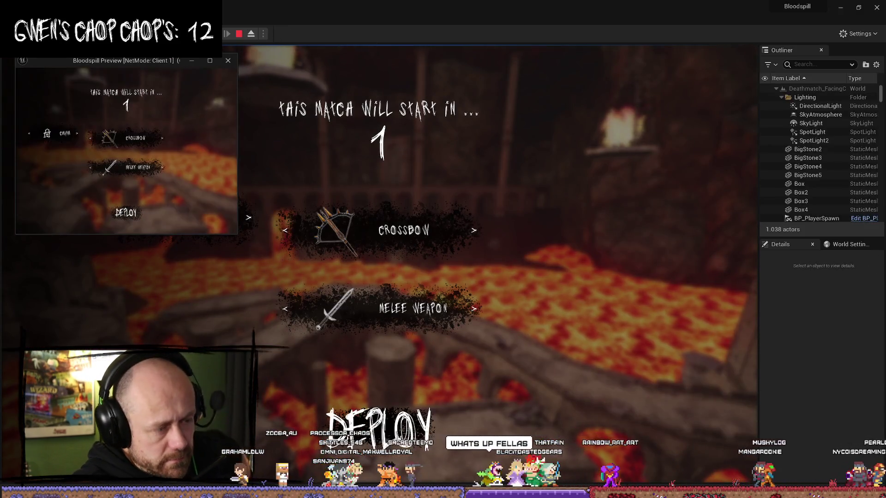
pyautogui.press('super+Right')
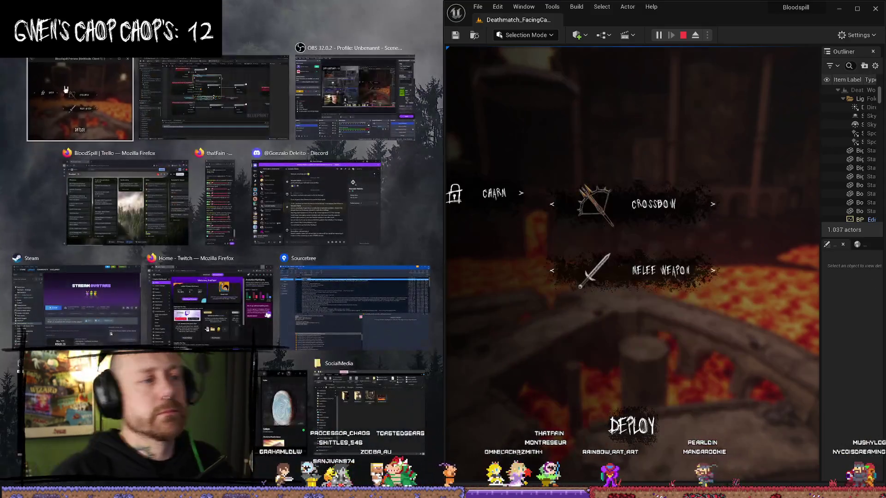
pyautogui.click(68, 89)
# Step: Switch weapons with V and 2 on server and client players, then end the session
pyautogui.press('w')
pyautogui.press('v')
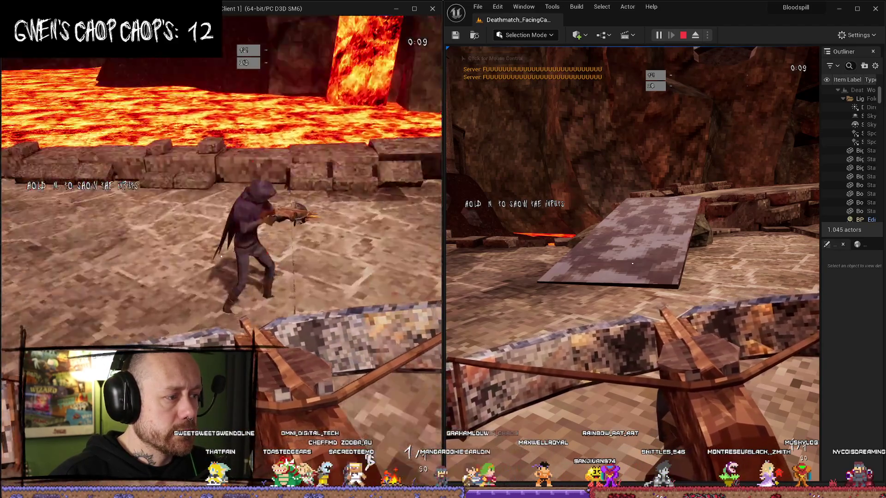
pyautogui.press('v')
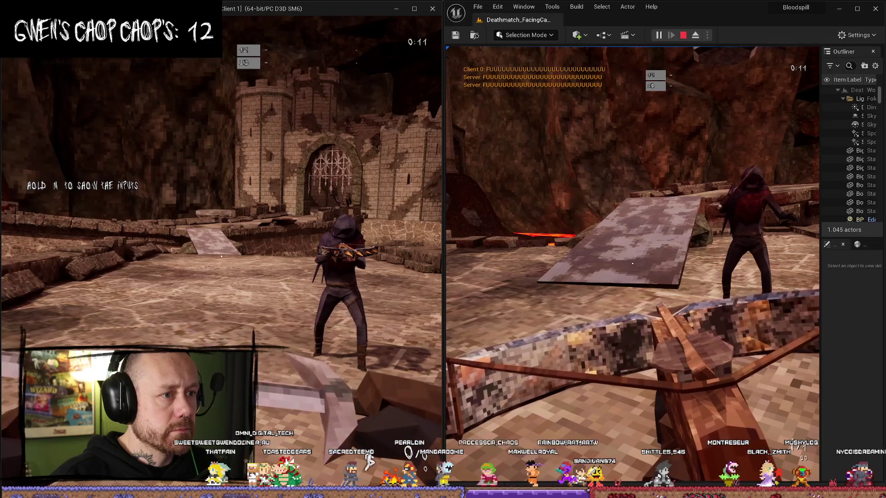
pyautogui.press('v')
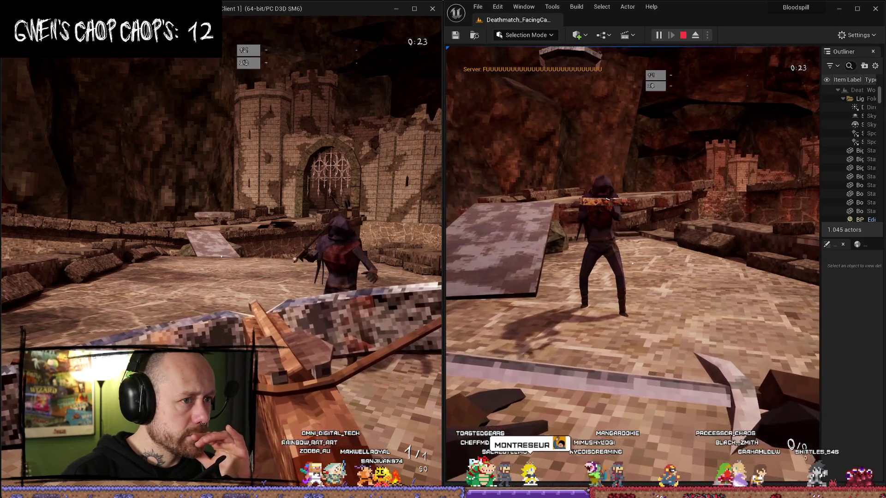
pyautogui.press('2')
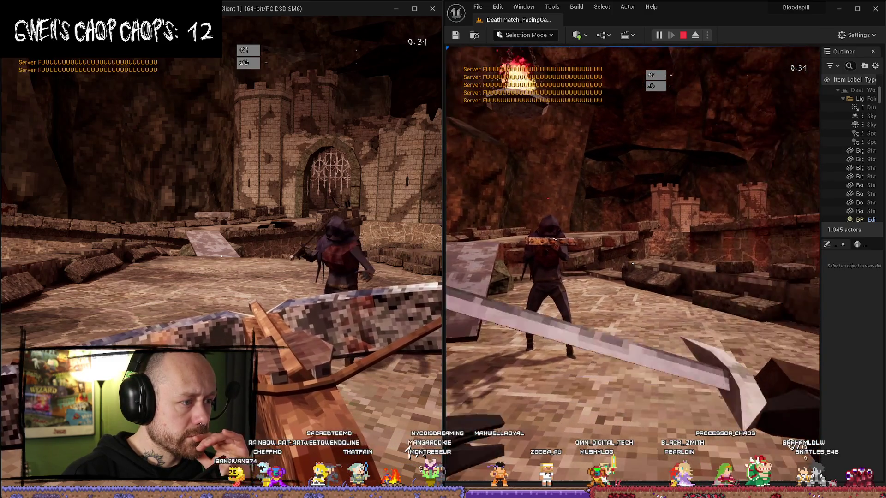
pyautogui.press('2')
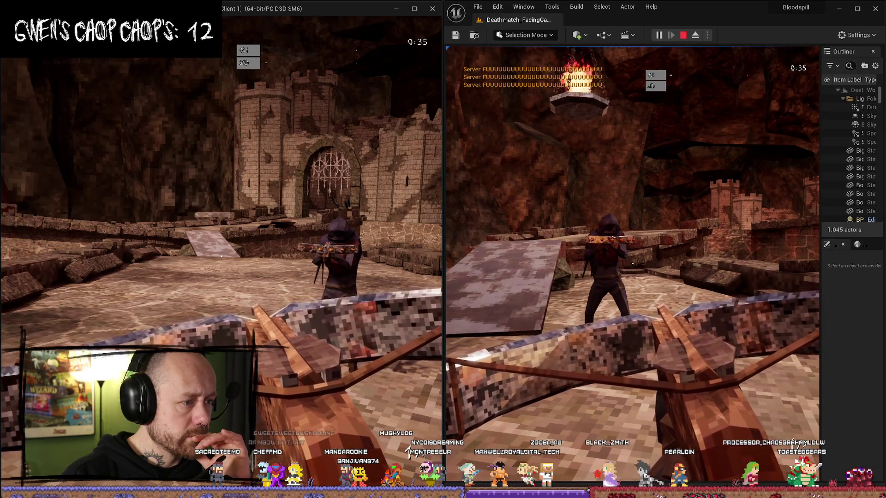
pyautogui.press('Escape')
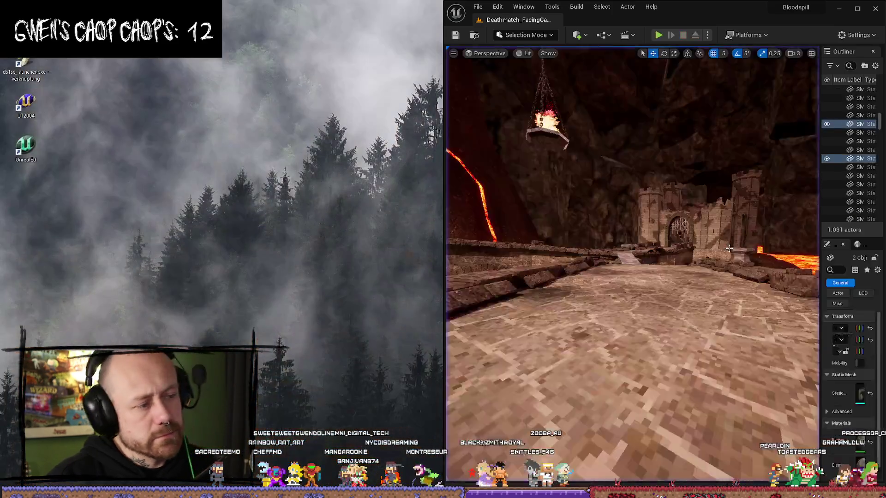
# Step: Remove the debug Print String, wiring IA_ToggleWeapon Started straight into Can Change Weapon
pyautogui.hotkey('ctrl', 'space')
pyautogui.press('super+Up')
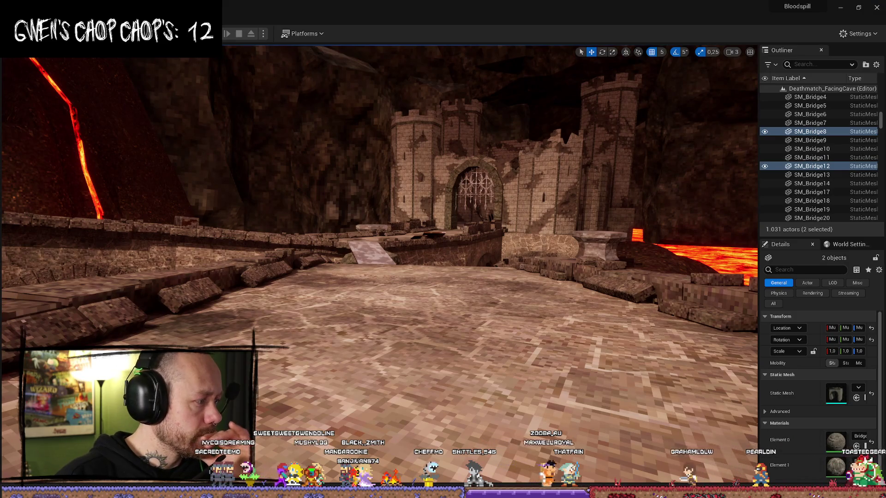
pyautogui.hotkey('alt', 'Tab')
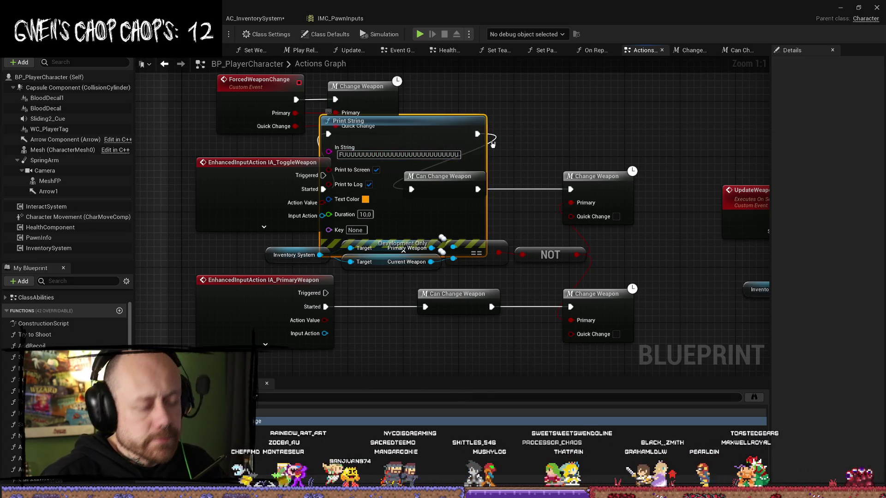
pyautogui.press('Delete')
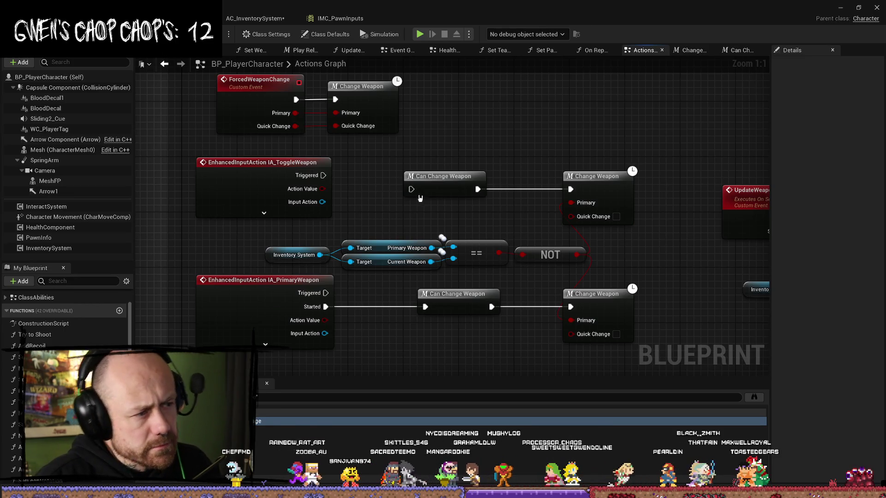
pyautogui.hotkey('ctrl', 'z')
pyautogui.hotkey('ctrl', 'z')
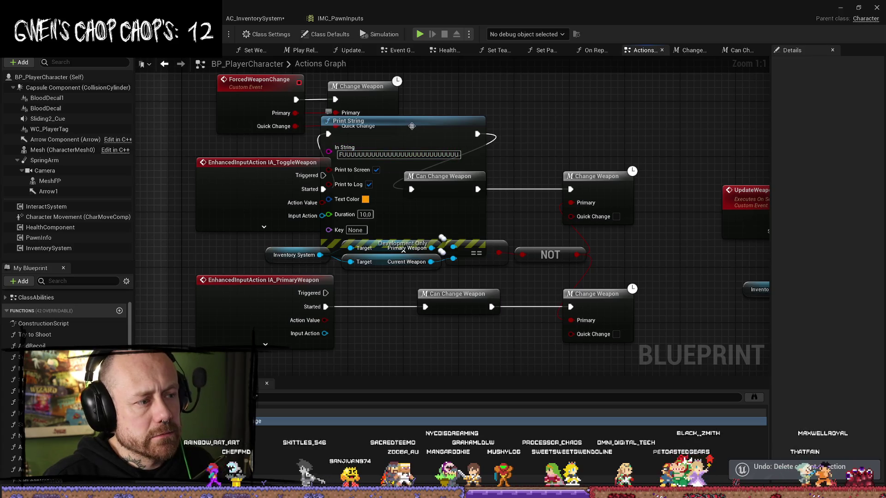
pyautogui.moveTo(322, 190); pyautogui.dragTo(410, 189)
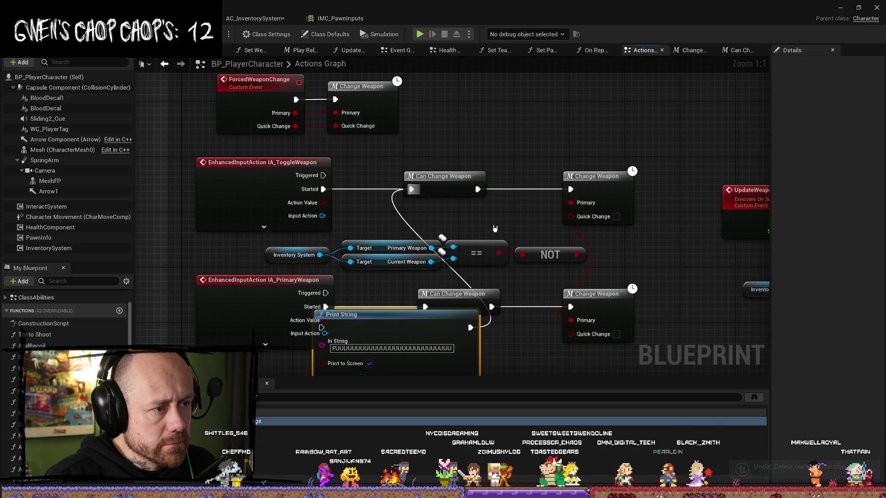
pyautogui.press('Delete')
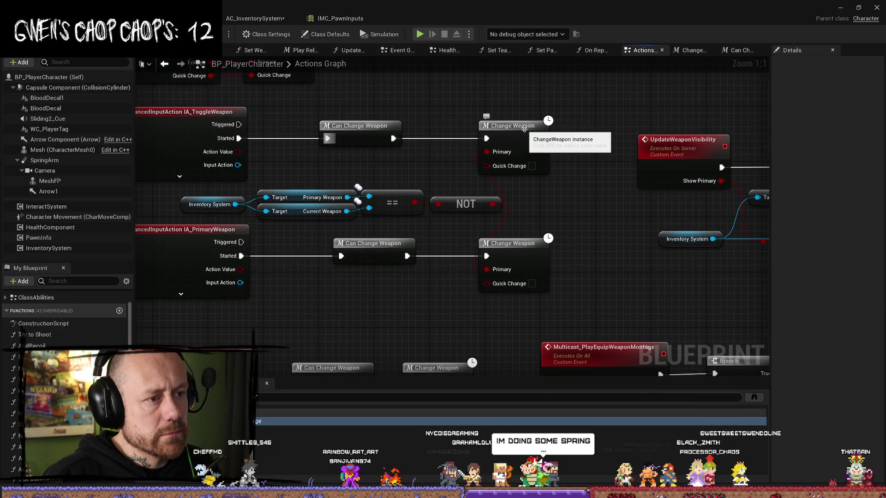
# Step: Follow Change Weapon into the inventory system's Server Set Current Weapon event
pyautogui.doubleClick(525, 128)
pyautogui.moveTo(513, 237); pyautogui.dragTo(285, 215)
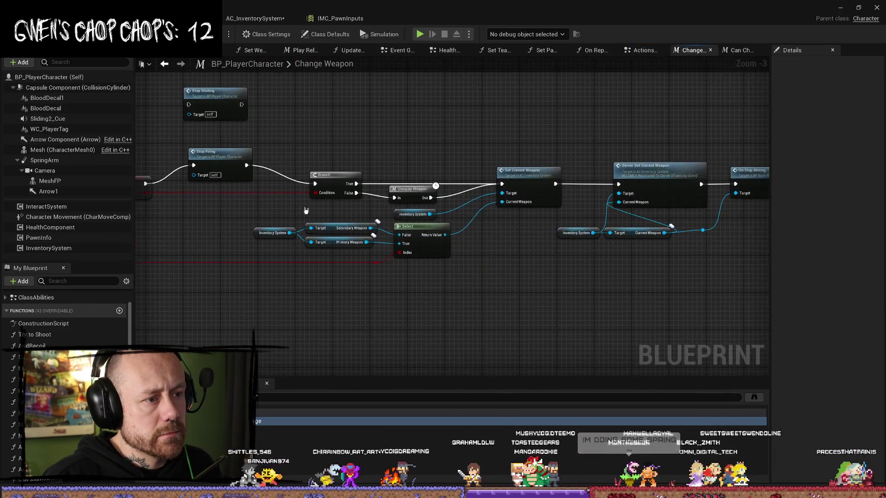
pyautogui.moveTo(602, 142); pyautogui.dragTo(483, 132)
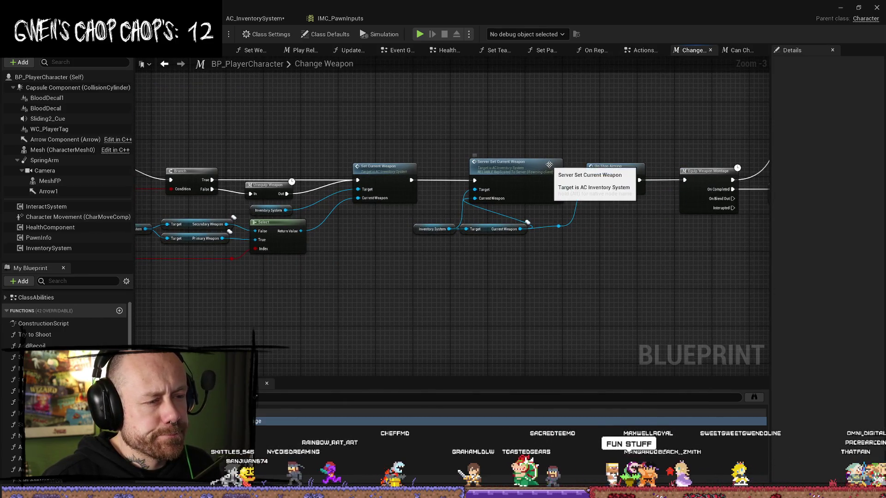
pyautogui.doubleClick(550, 180)
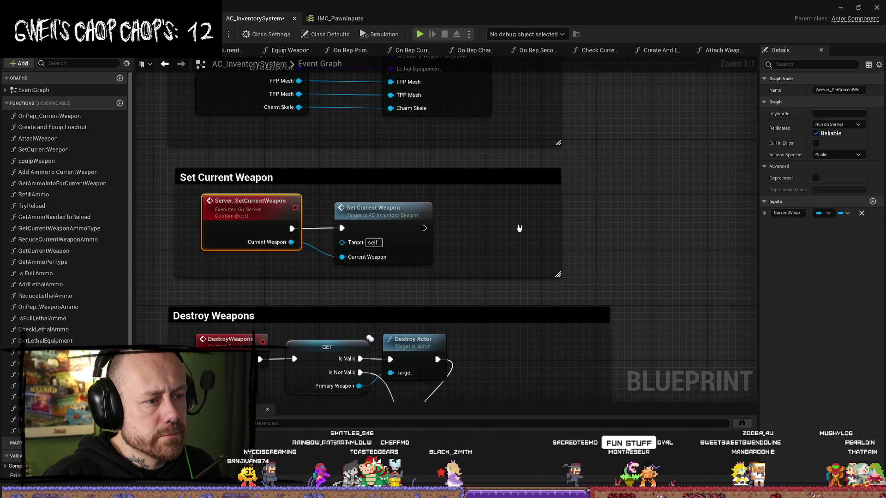
# Step: Add a Print String wired after Set Current Weapon, then return to the level
pyautogui.rightClick(580, 239)
pyautogui.write('print')
pyautogui.press('Return')
pyautogui.moveTo(424, 227); pyautogui.dragTo(551, 222)
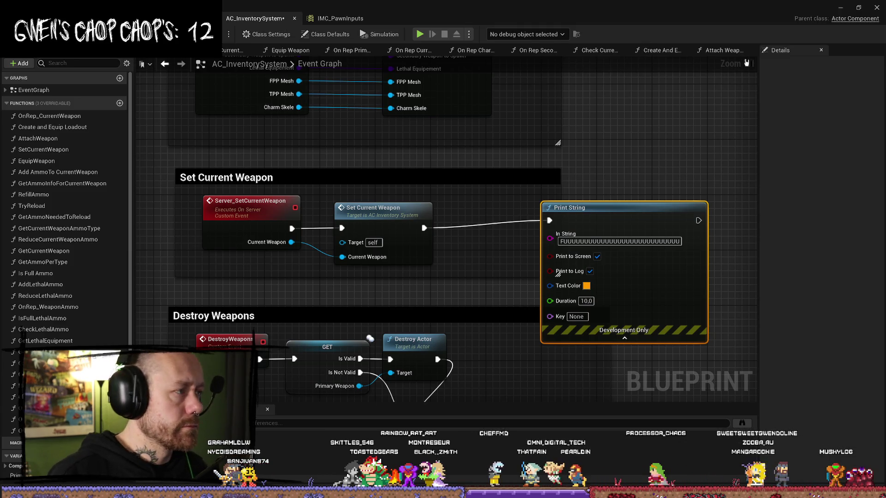
pyautogui.click(840, 8)
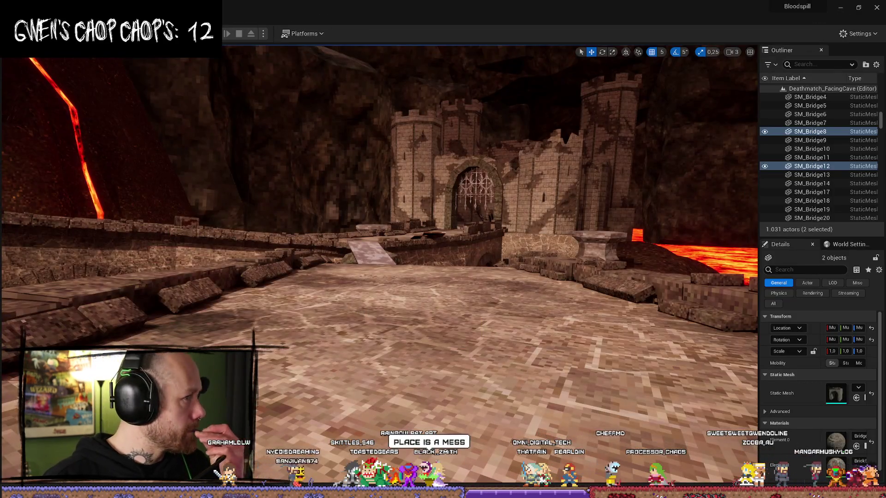
pyautogui.hotkey('alt', 'p')
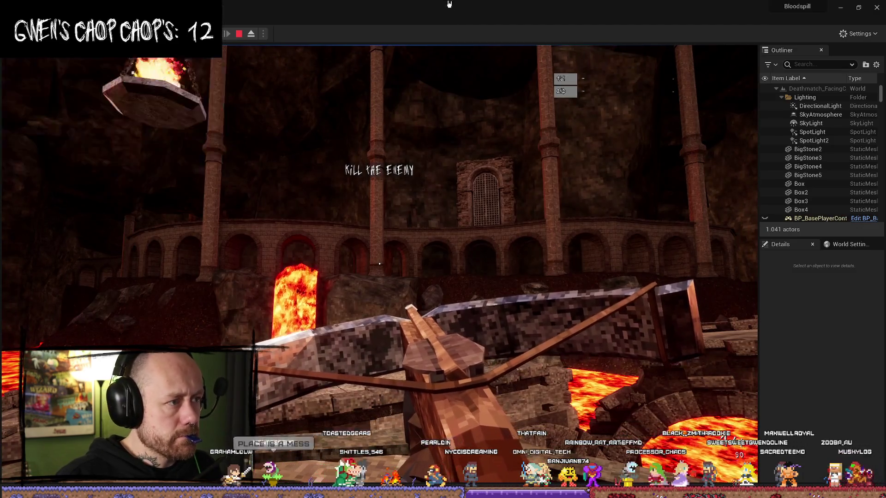
pyautogui.press('super+Right')
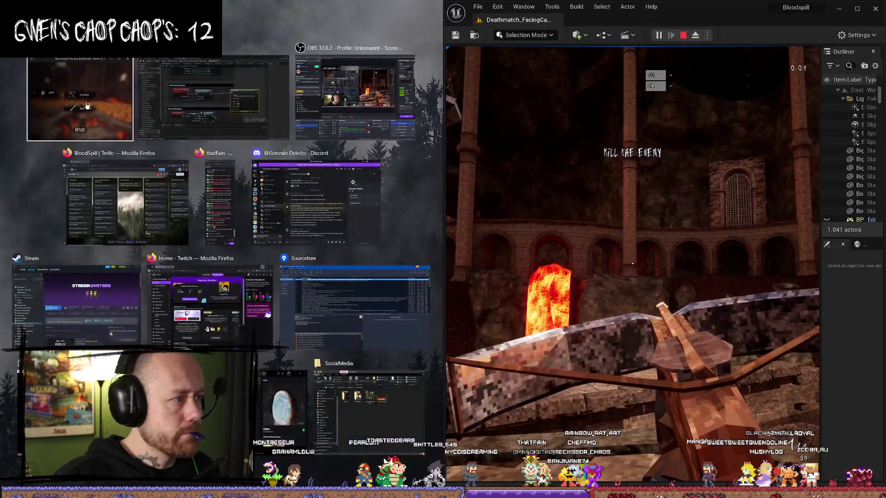
pyautogui.click(86, 105)
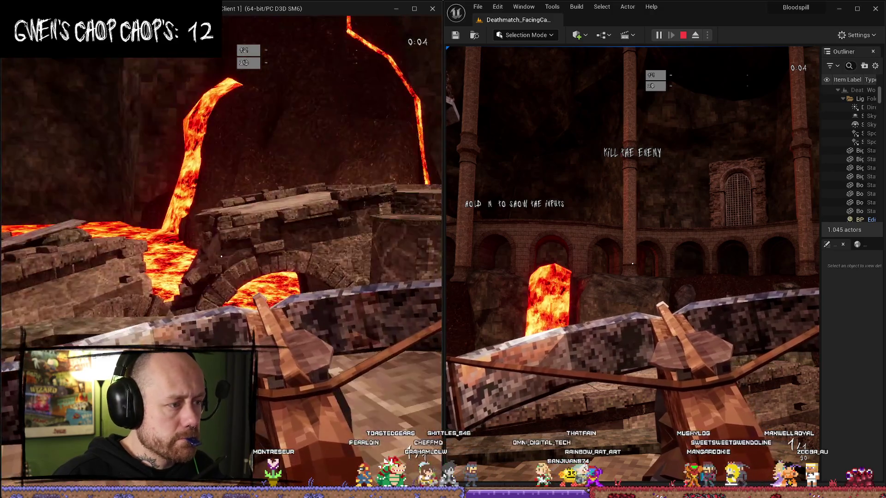
pyautogui.press('w')
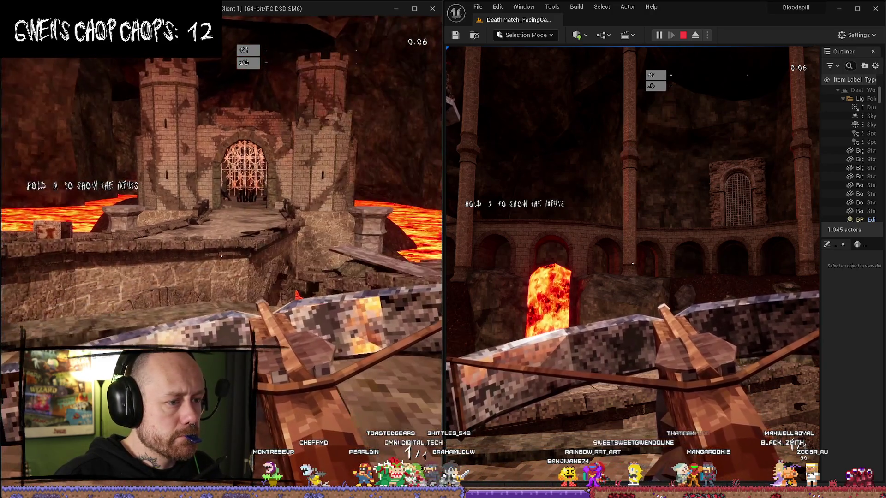
pyautogui.press('w')
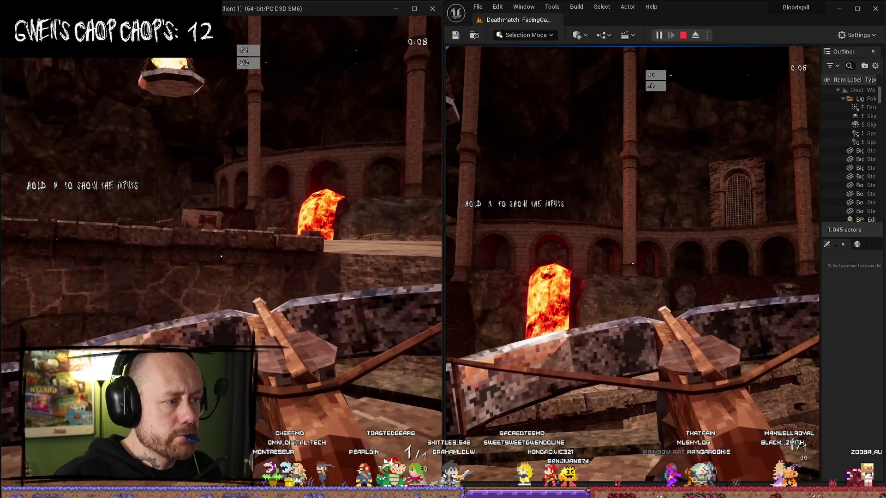
pyautogui.press('w')
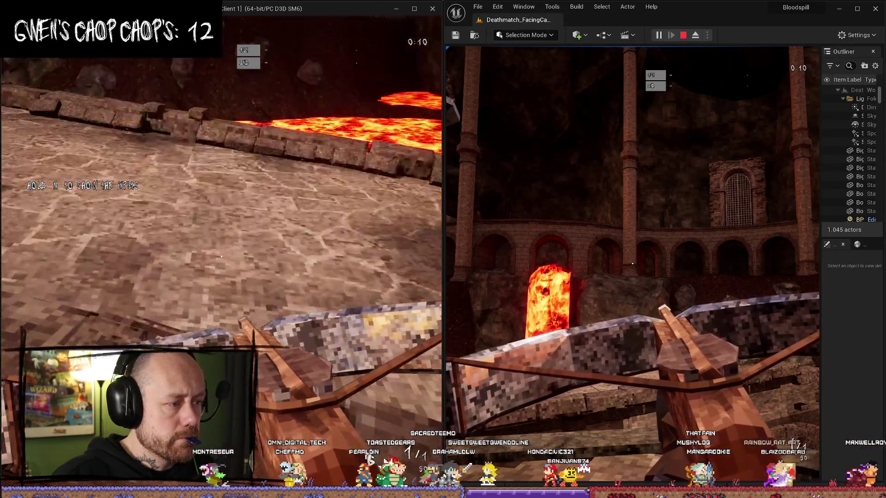
pyautogui.press('w')
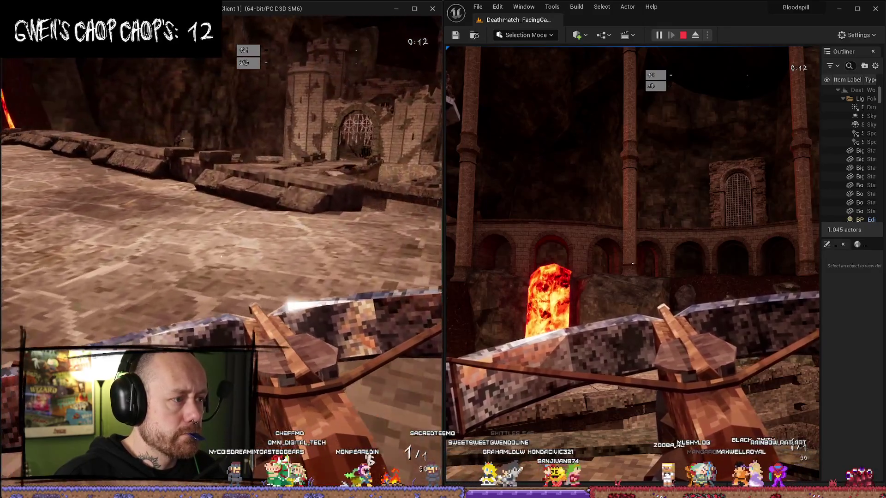
pyautogui.press('w')
pyautogui.click(450, 365)
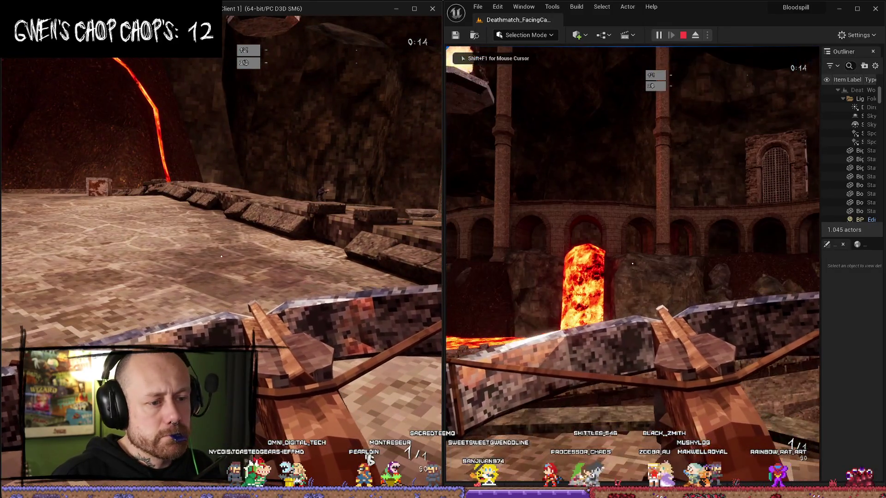
pyautogui.press('w')
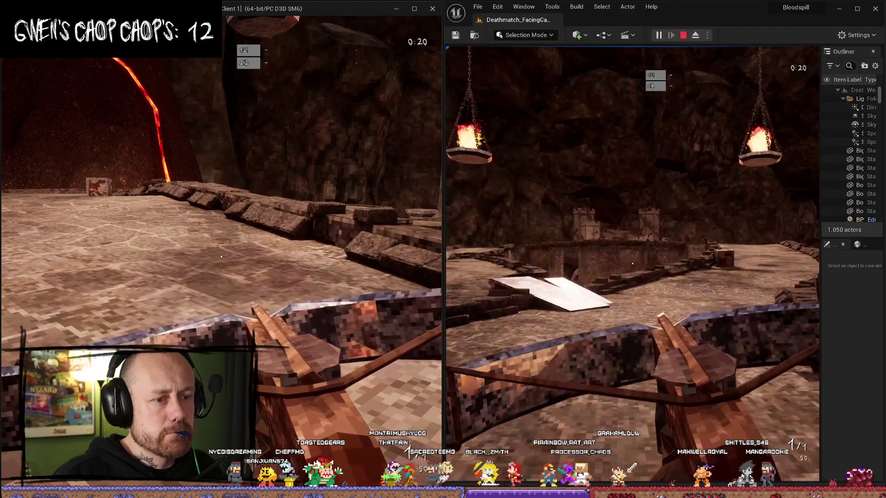
pyautogui.press('w')
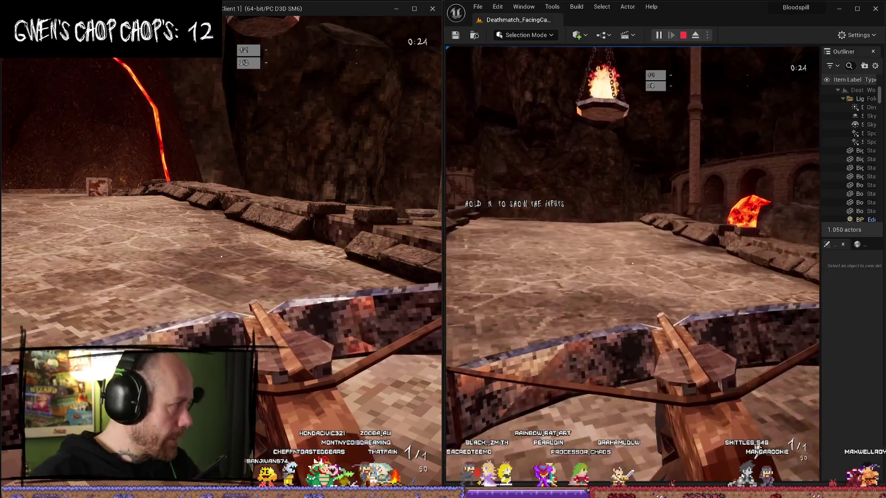
pyautogui.scroll(-1, 632, 264)
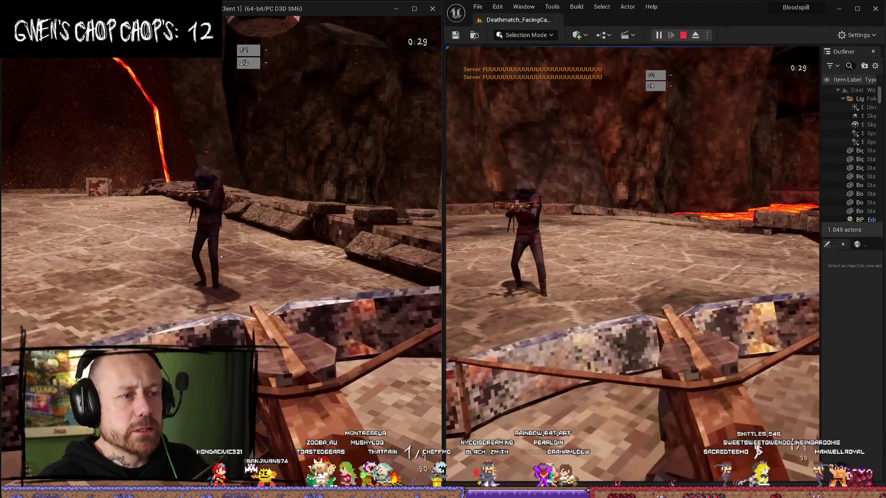
pyautogui.click(632, 263)
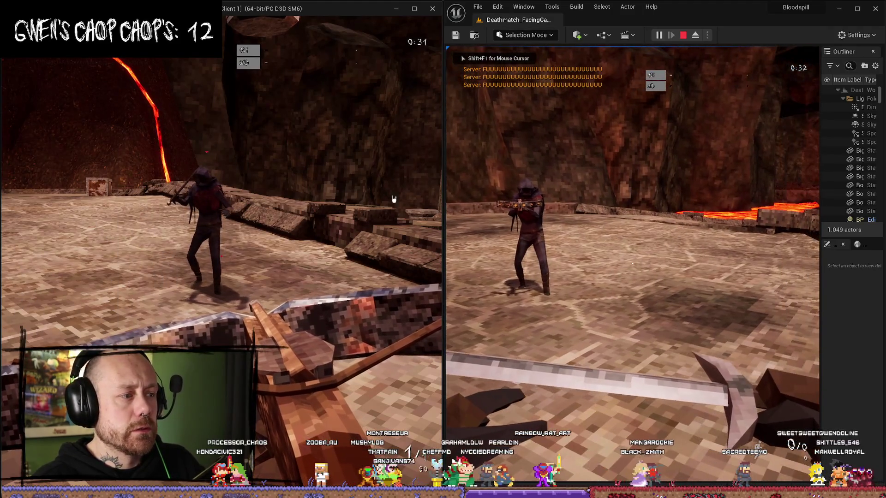
pyautogui.hotkey('shift', 'F1')
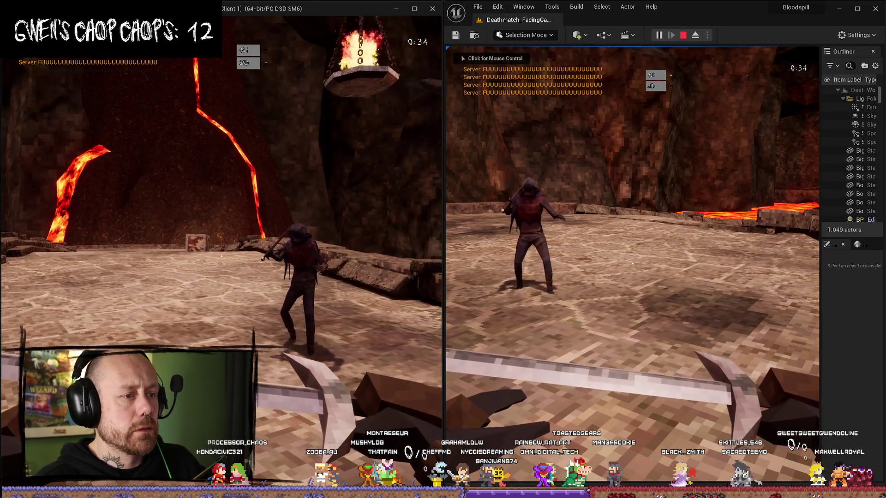
pyautogui.click(221, 256)
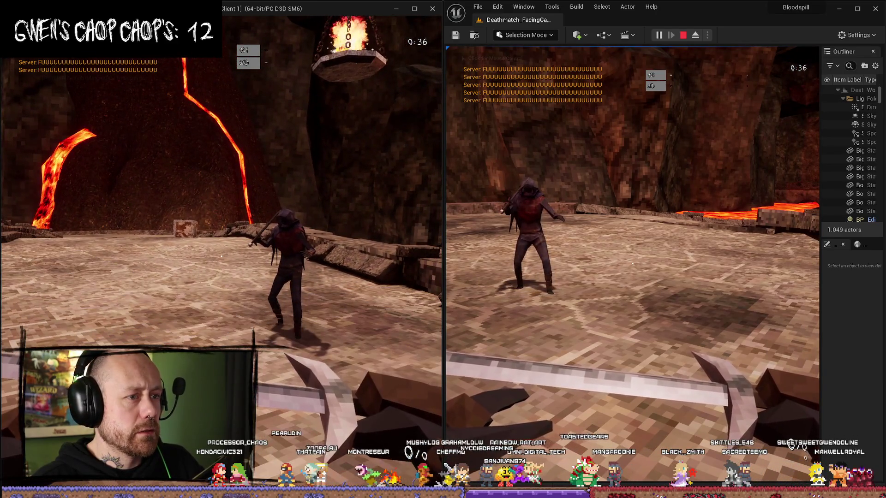
pyautogui.click(222, 256)
pyautogui.moveTo(221, 256)
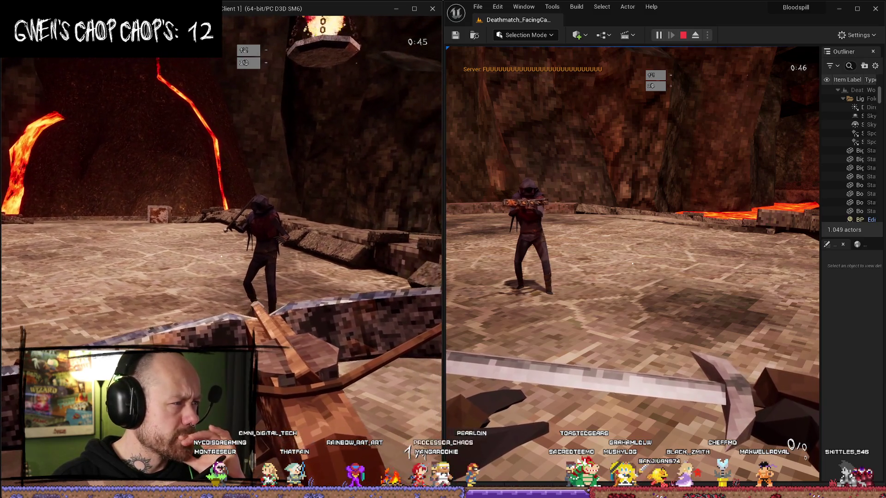
pyautogui.press('2')
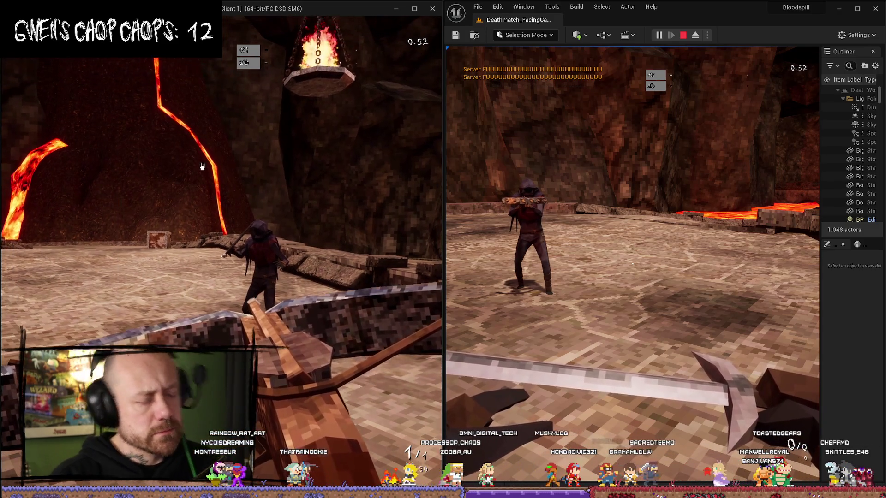
pyautogui.click(632, 264)
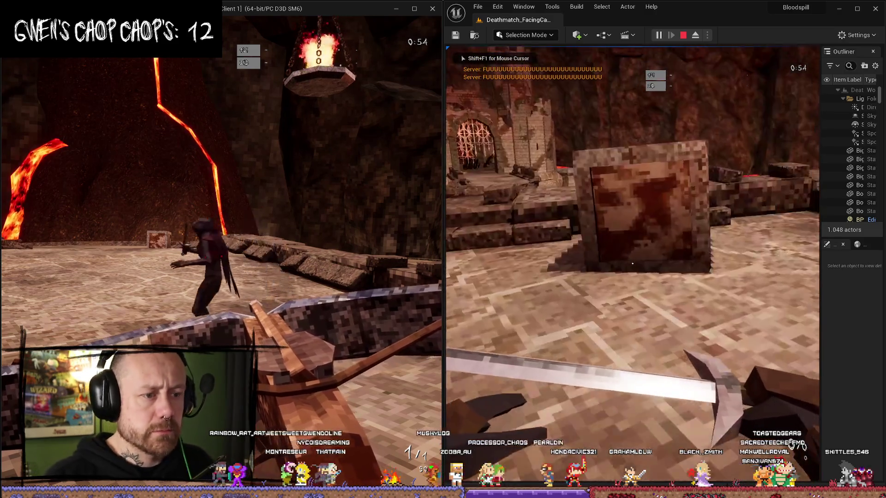
pyautogui.press('w')
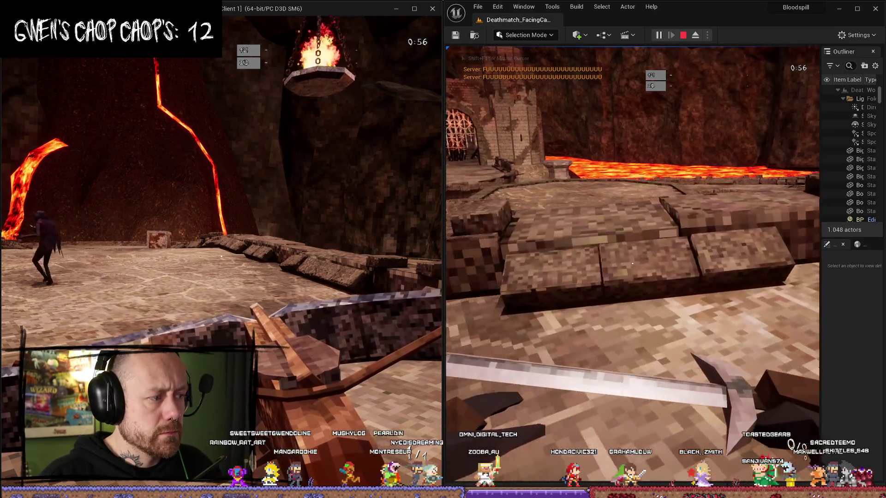
pyautogui.press('w')
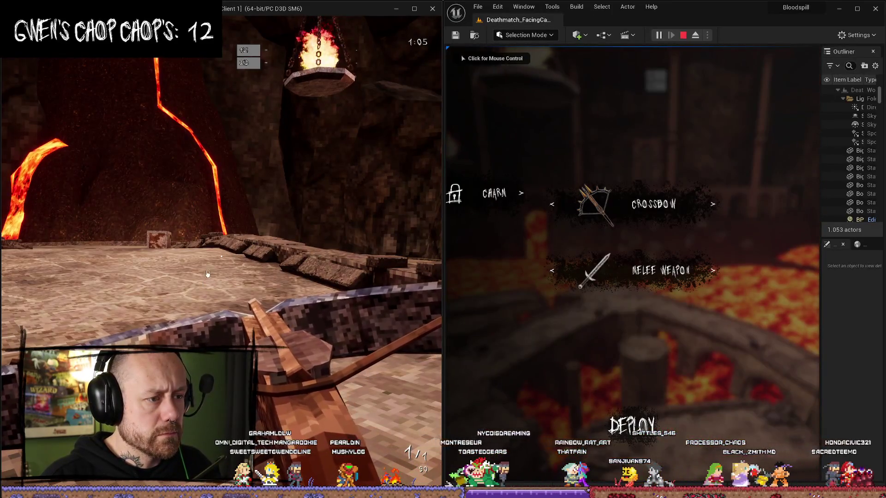
pyautogui.click(207, 273)
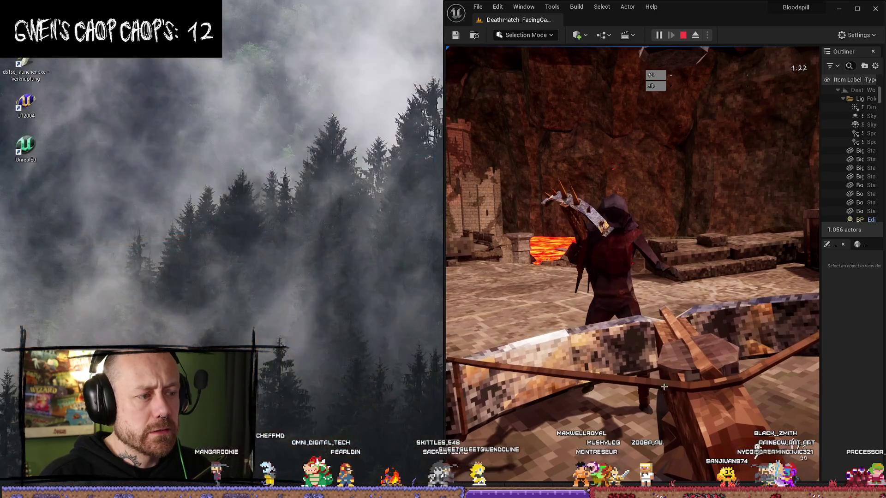
pyautogui.press('Escape')
pyautogui.click(811, 68)
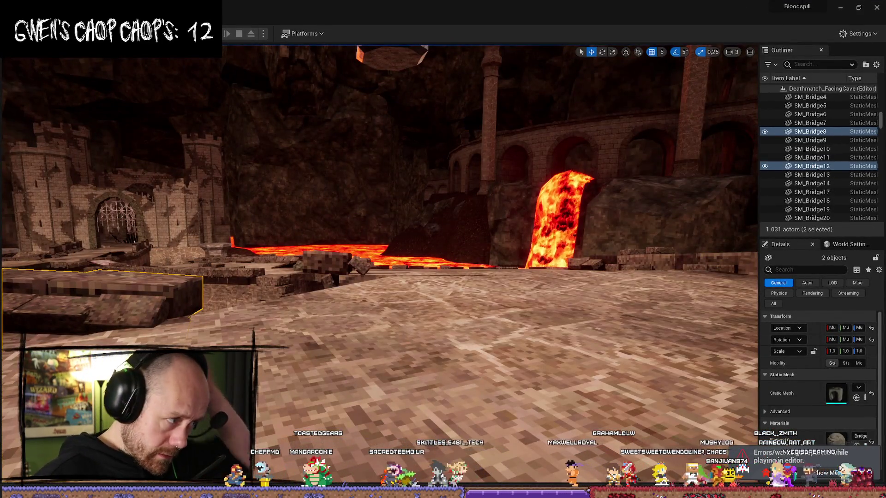
# Step: Delete the debug Print String and check the server set-weapon event's replication settings
pyautogui.hotkey('alt', 'Tab')
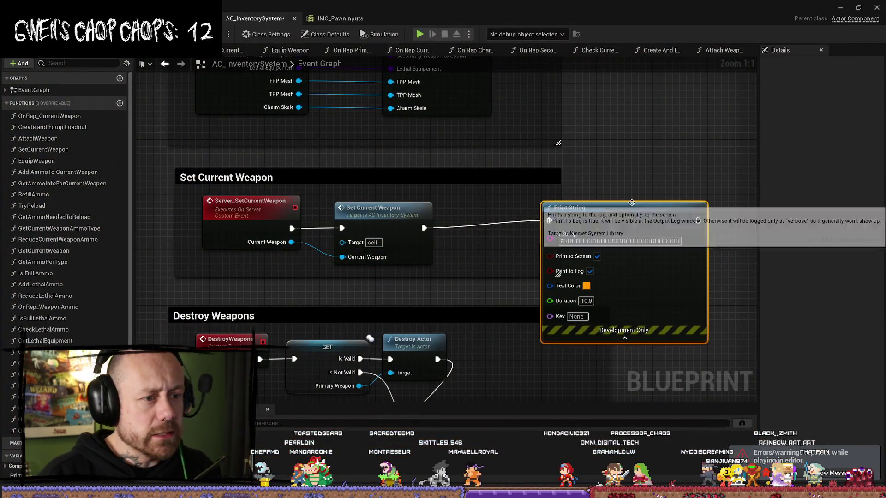
pyautogui.press('Delete')
pyautogui.click(478, 206)
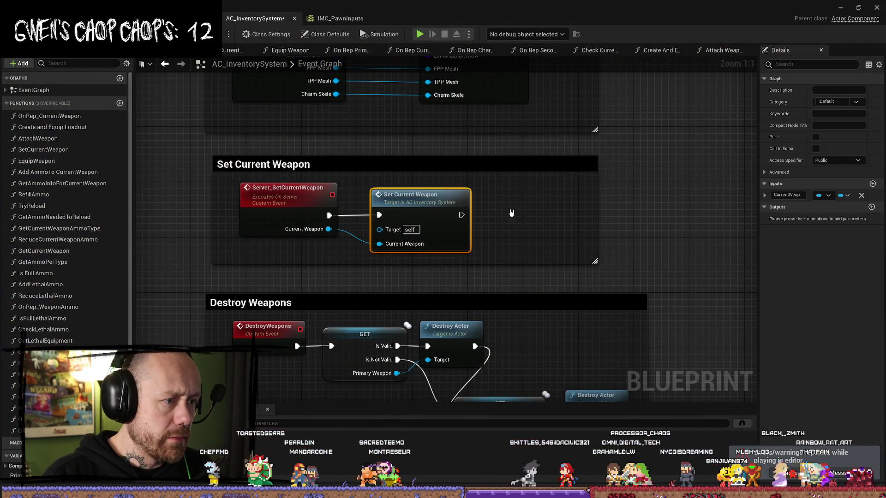
pyautogui.click(275, 213)
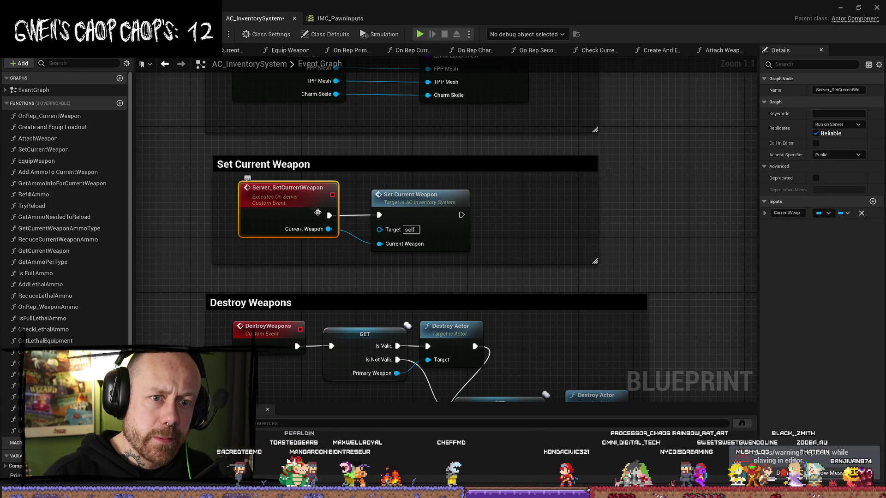
pyautogui.click(447, 213)
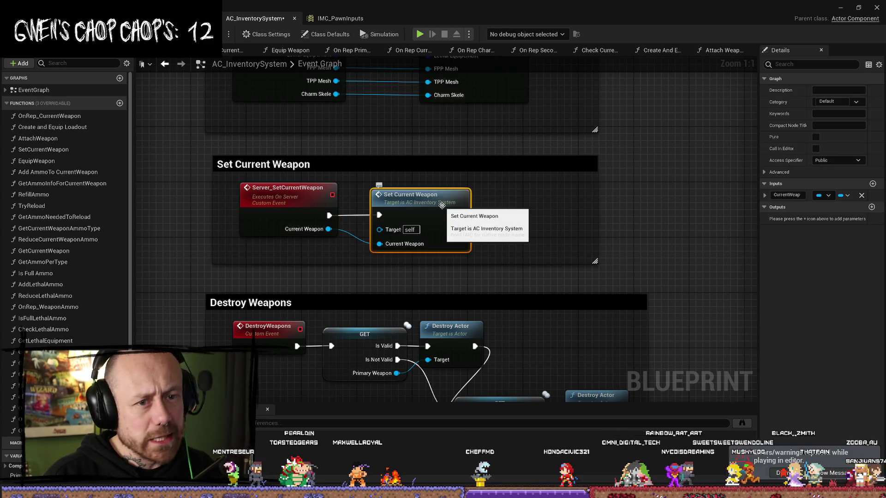
# Step: Inspect the RepNotify CurrentWeapon setter in Set Current Weapon, then open OnRep_CurrentWeapon
pyautogui.doubleClick(442, 209)
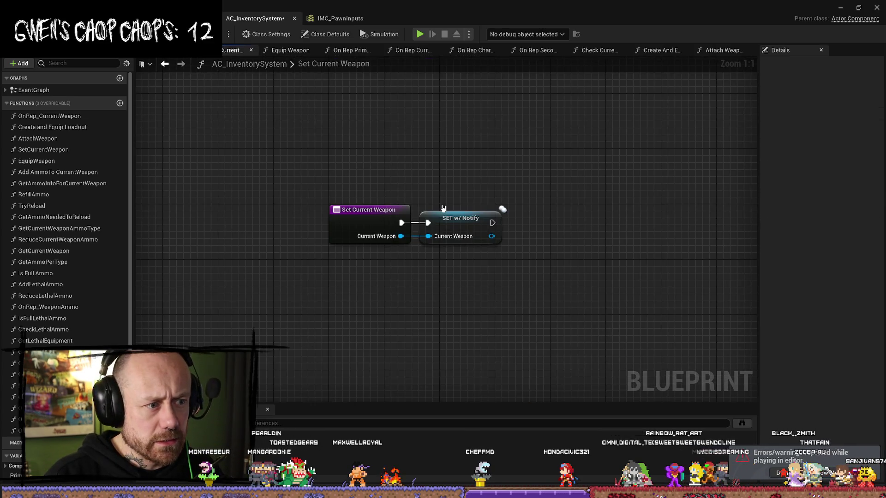
pyautogui.click(475, 223)
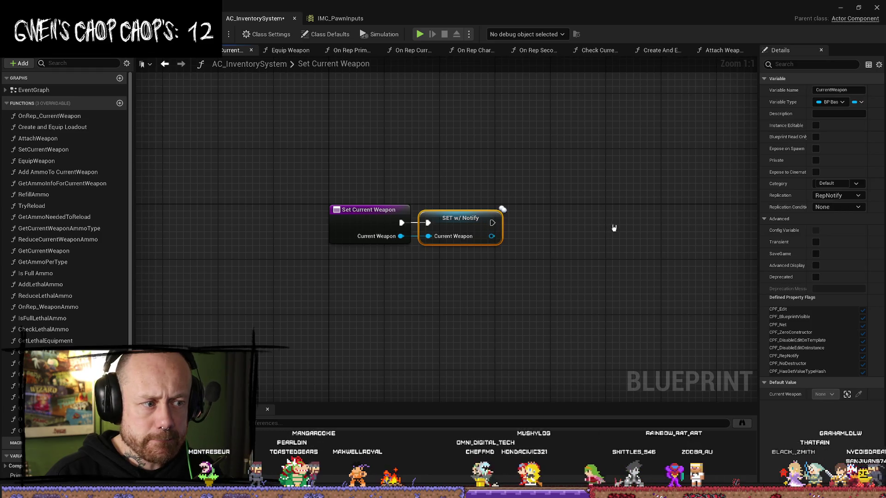
pyautogui.click(619, 192)
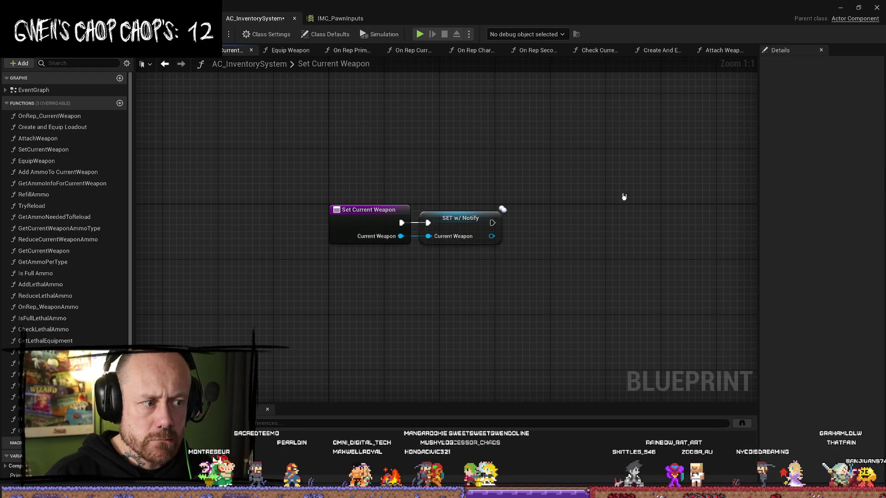
pyautogui.click(479, 223)
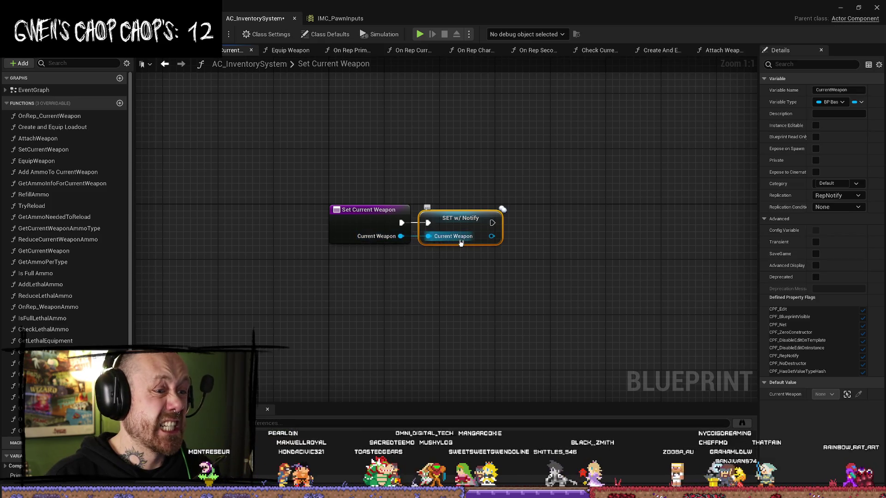
pyautogui.scroll(-3, 103, 255)
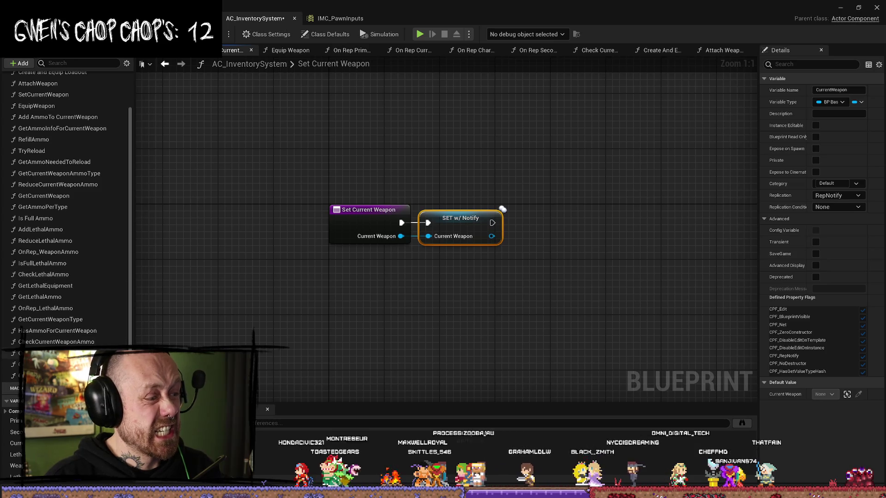
pyautogui.scroll(3, 65, 208)
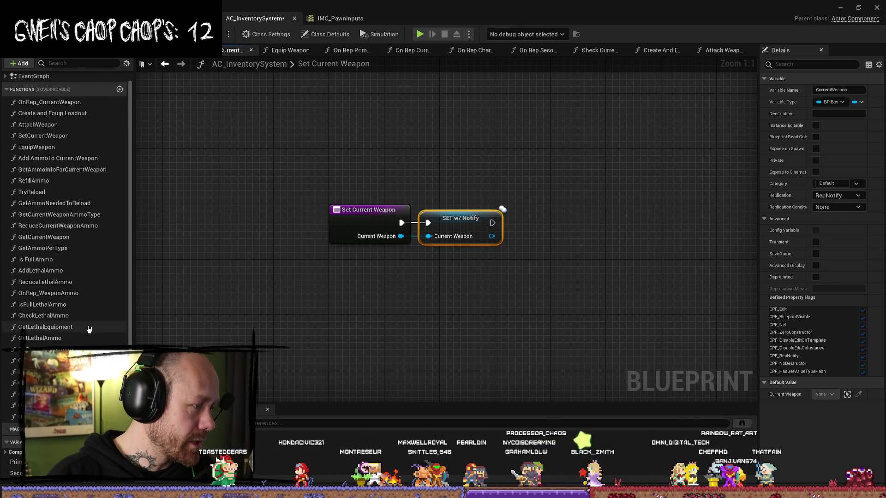
pyautogui.scroll(1, 69, 203)
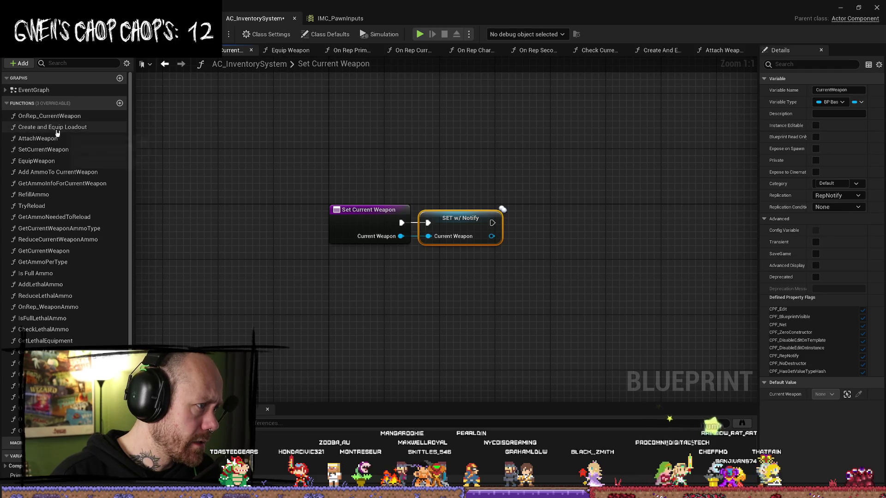
pyautogui.doubleClick(69, 118)
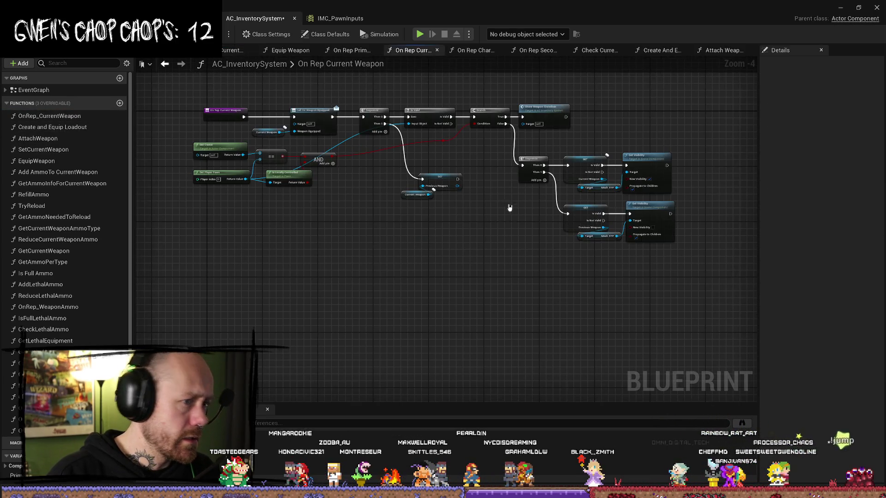
# Step: Pan through OnRep_CurrentWeapon's branch and visibility nodes, selecting the current weapon's Set Visibility
pyautogui.scroll(4, 516, 204)
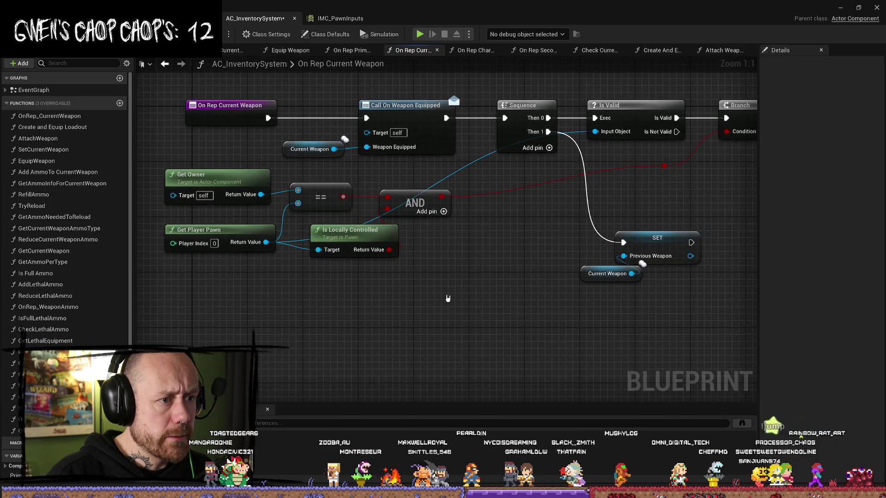
pyautogui.scroll(-1, 422, 127)
pyautogui.moveTo(489, 249)
pyautogui.mouseDown()
pyautogui.moveTo(466, 197)
pyautogui.moveTo(305, 209)
pyautogui.mouseUp()
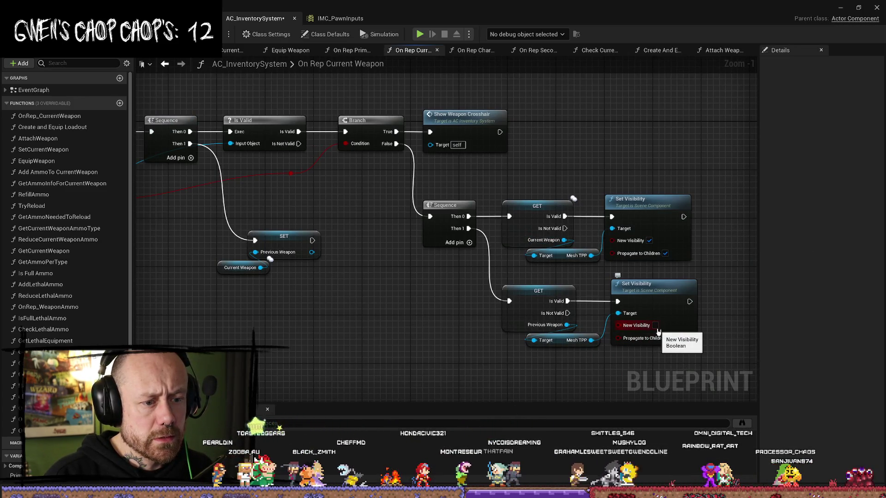
pyautogui.moveTo(651, 352)
pyautogui.mouseDown()
pyautogui.moveTo(534, 340)
pyautogui.moveTo(532, 315)
pyautogui.mouseUp()
pyautogui.moveTo(448, 327)
pyautogui.mouseDown()
pyautogui.moveTo(471, 334)
pyautogui.moveTo(396, 299)
pyautogui.moveTo(424, 300)
pyautogui.moveTo(379, 303)
pyautogui.mouseUp()
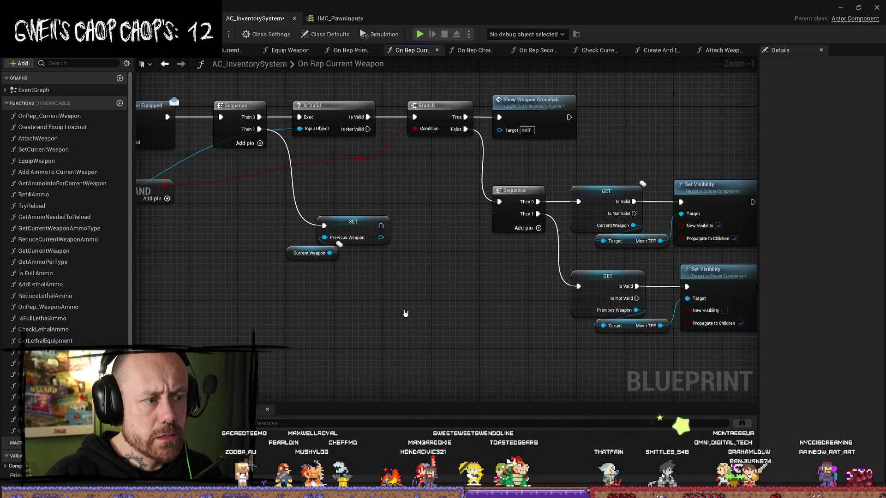
pyautogui.moveTo(438, 306)
pyautogui.mouseDown()
pyautogui.moveTo(411, 311)
pyautogui.moveTo(628, 302)
pyautogui.moveTo(489, 323)
pyautogui.moveTo(437, 364)
pyautogui.mouseUp()
pyautogui.moveTo(574, 162); pyautogui.dragTo(582, 151)
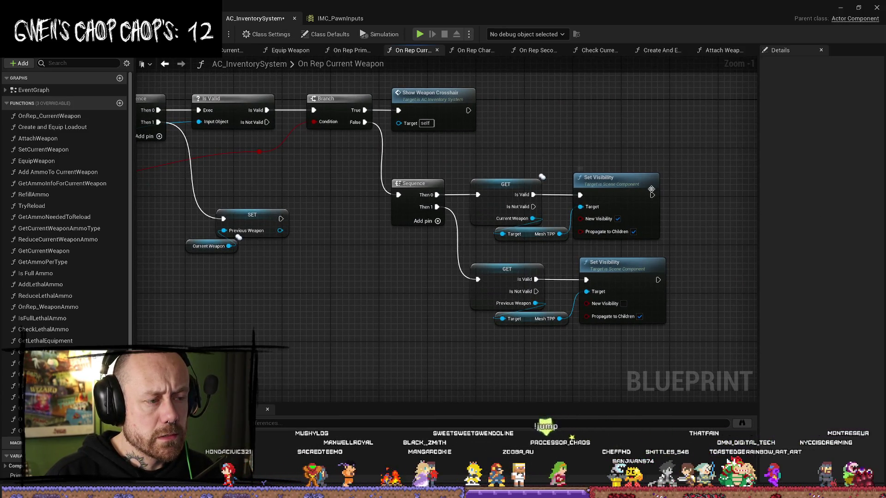
pyautogui.click(615, 189)
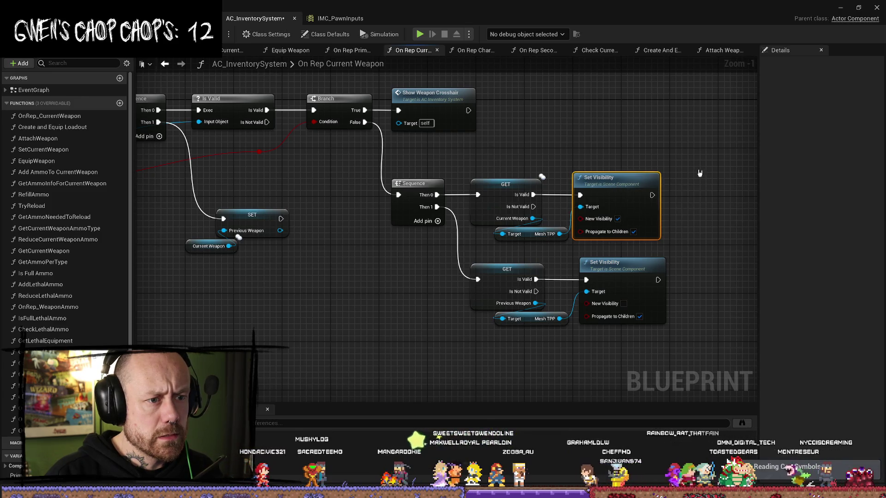
pyautogui.moveTo(605, 125)
pyautogui.mouseDown()
pyautogui.moveTo(642, 142)
pyautogui.moveTo(417, 228)
pyautogui.moveTo(468, 260)
pyautogui.moveTo(541, 338)
pyautogui.moveTo(697, 327)
pyautogui.moveTo(262, 210)
pyautogui.moveTo(328, 208)
pyautogui.mouseUp()
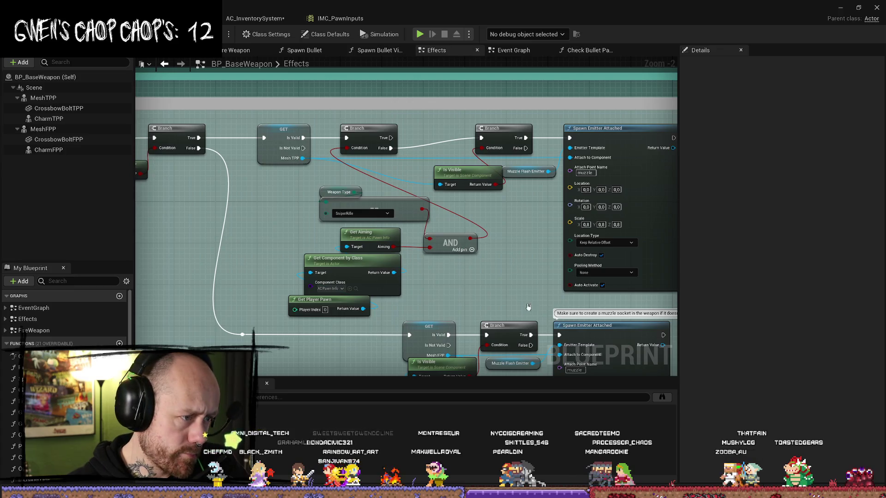
# Step: Go to BP_PlayerCharacter's Change Weapon graph and jump to the Server Set Current Weapon definition
pyautogui.moveTo(530, 307); pyautogui.dragTo(461, 213)
pyautogui.scroll(-3, 470, 207)
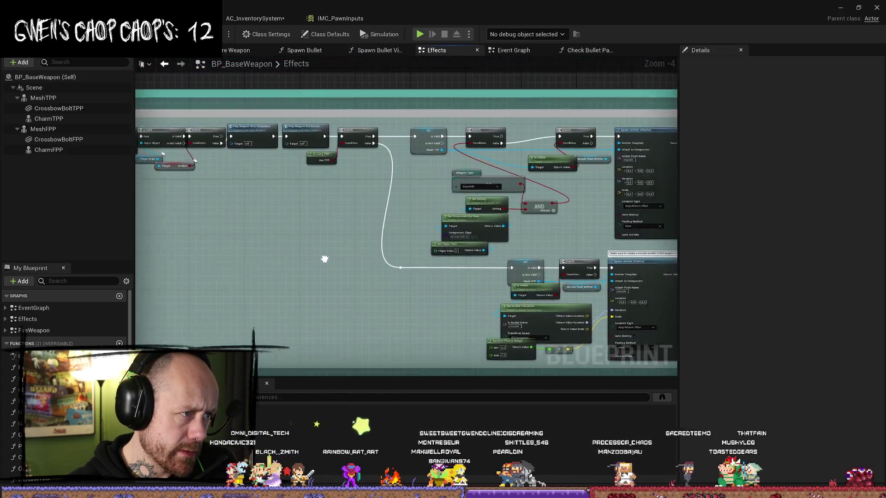
pyautogui.scroll(-2, 462, 200)
pyautogui.moveTo(463, 200); pyautogui.dragTo(336, 214)
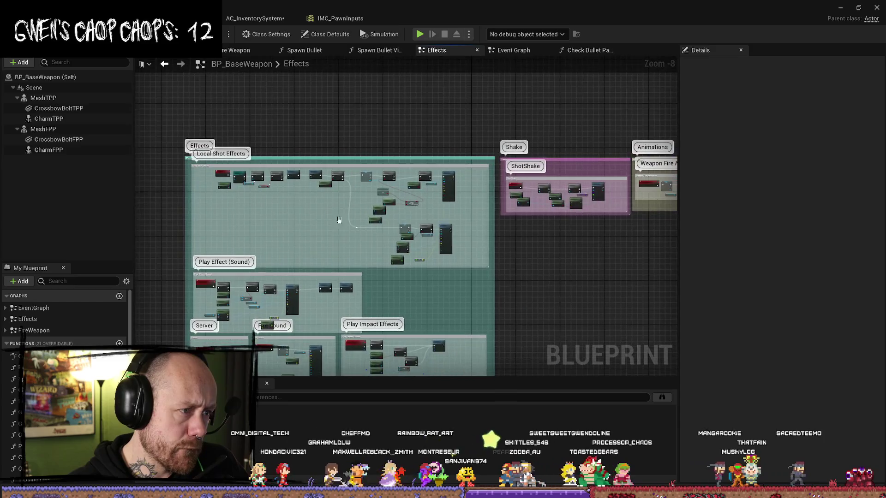
pyautogui.scroll(2, 319, 217)
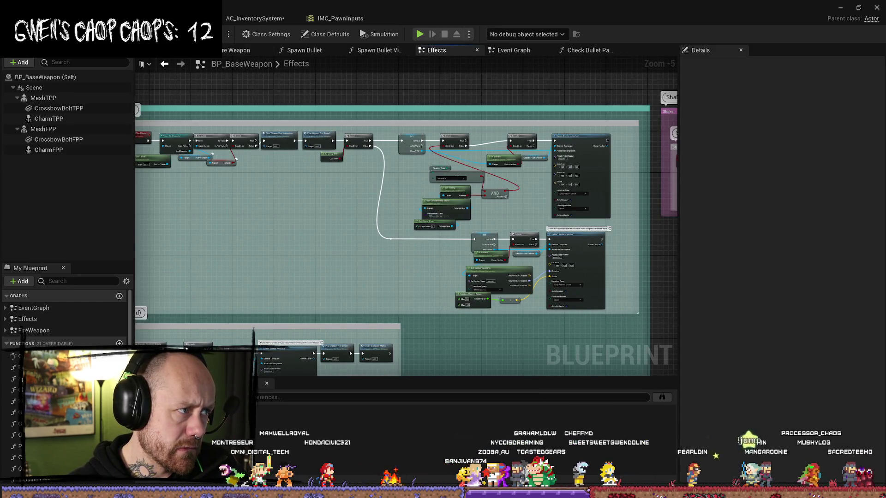
pyautogui.click(249, 19)
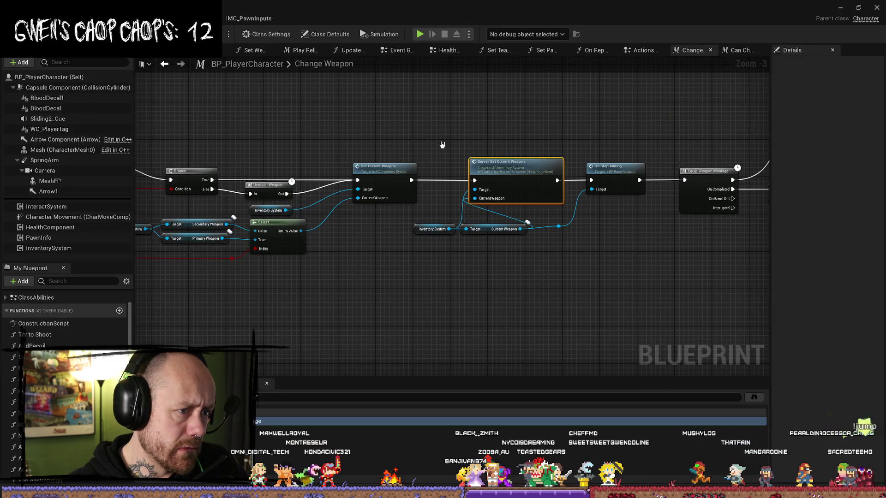
pyautogui.click(440, 146)
pyautogui.moveTo(488, 181)
pyautogui.mouseDown()
pyautogui.moveTo(646, 296)
pyautogui.moveTo(556, 276)
pyautogui.mouseUp()
pyautogui.click(453, 164)
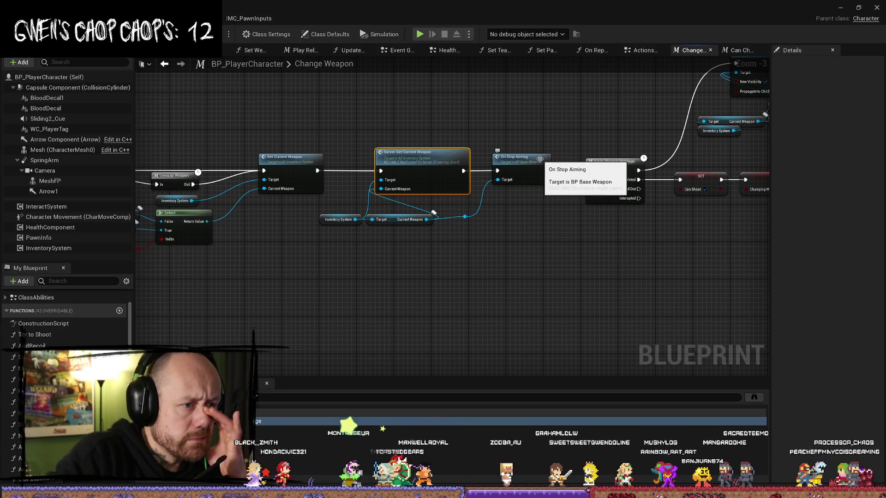
pyautogui.hotkey('alt', 'g')
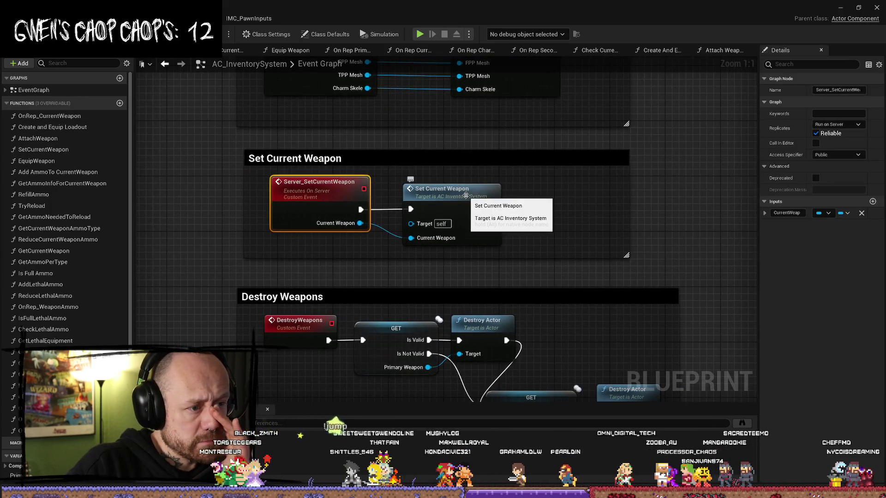
# Step: Find references to Set Current Weapon and open the Create And Equip Loadout result
pyautogui.doubleClick(498, 200)
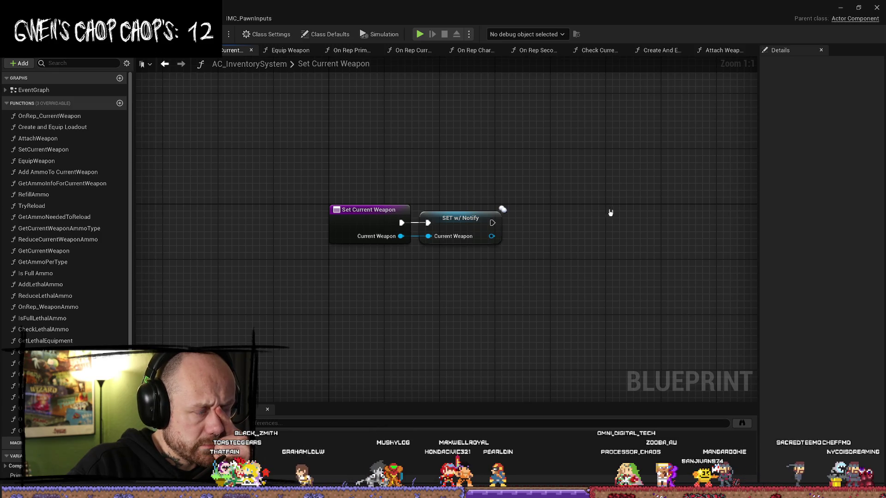
pyautogui.hotkey('alt', 'Left')
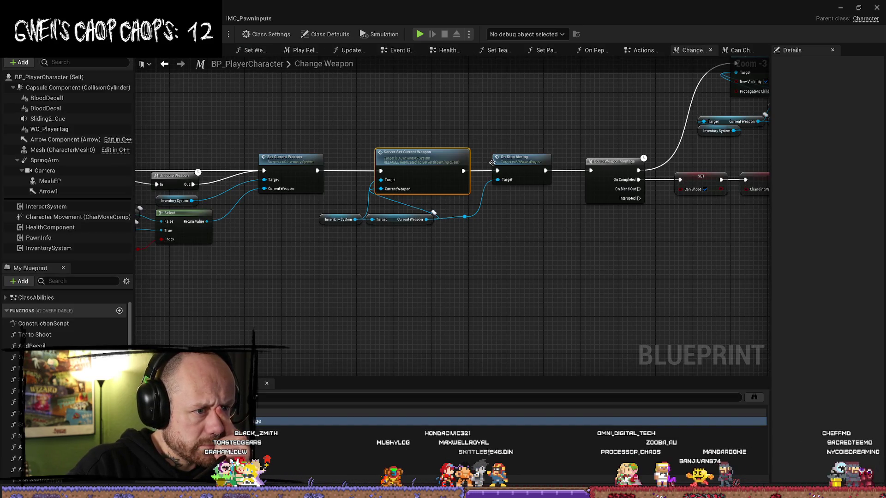
pyautogui.doubleClick(422, 160)
pyautogui.click(605, 218)
pyautogui.rightClick(605, 218)
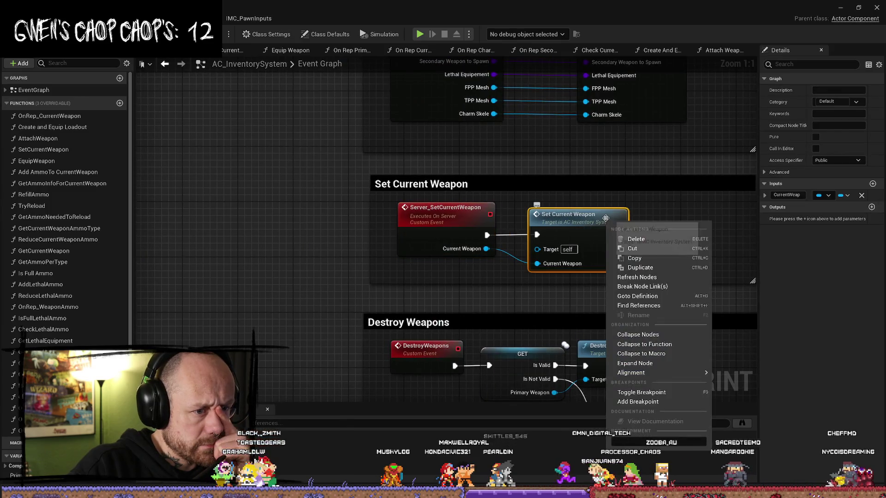
pyautogui.moveTo(605, 217); pyautogui.dragTo(479, 218)
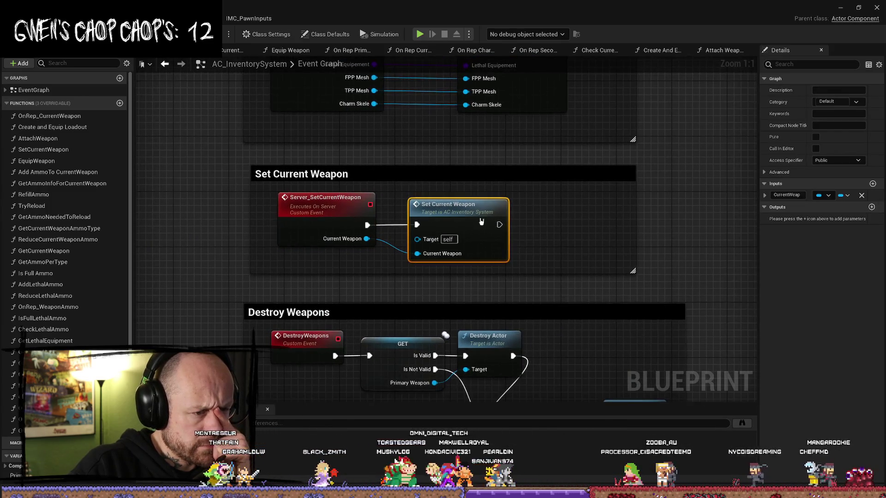
pyautogui.rightClick(479, 218)
pyautogui.click(542, 304)
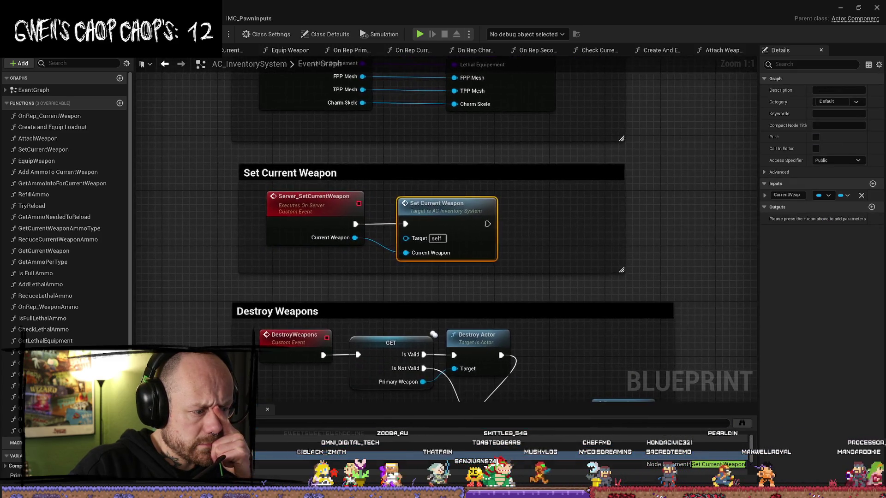
pyautogui.click(268, 459)
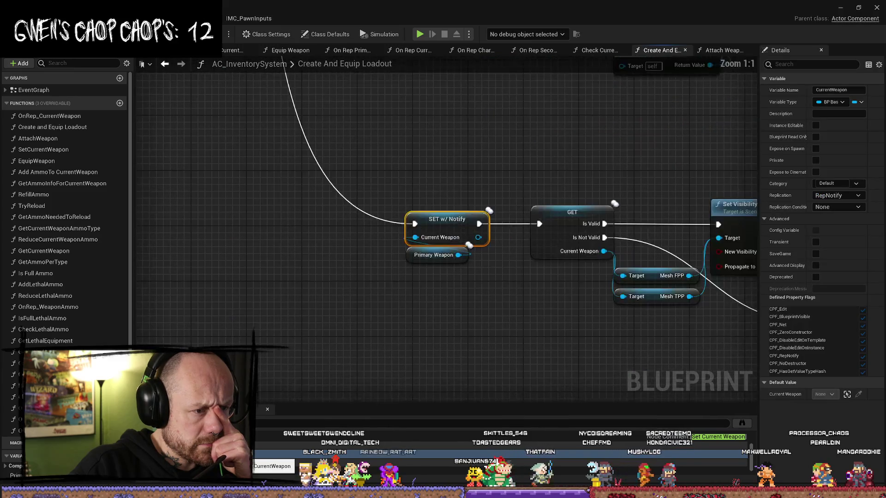
# Step: Step from Create And Equip Loadout through Set Current Weapon and its server event, then back to Change Weapon
pyautogui.scroll(-5, 345, 349)
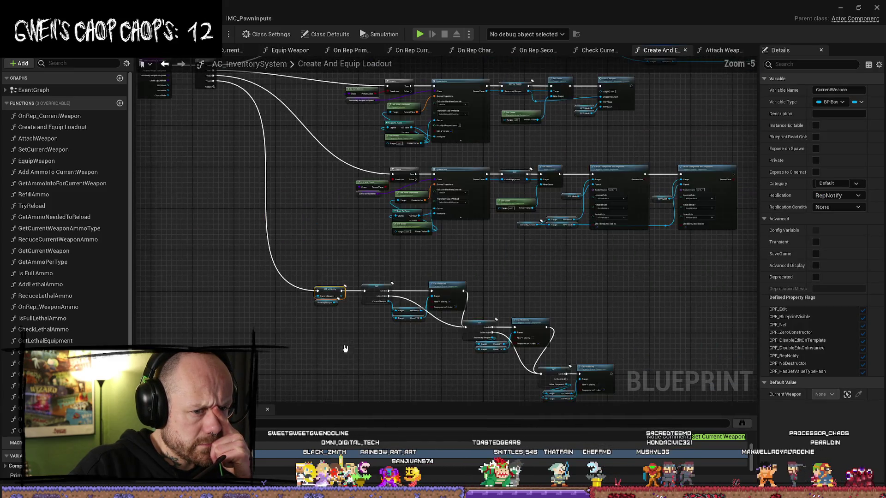
pyautogui.doubleClick(52, 127)
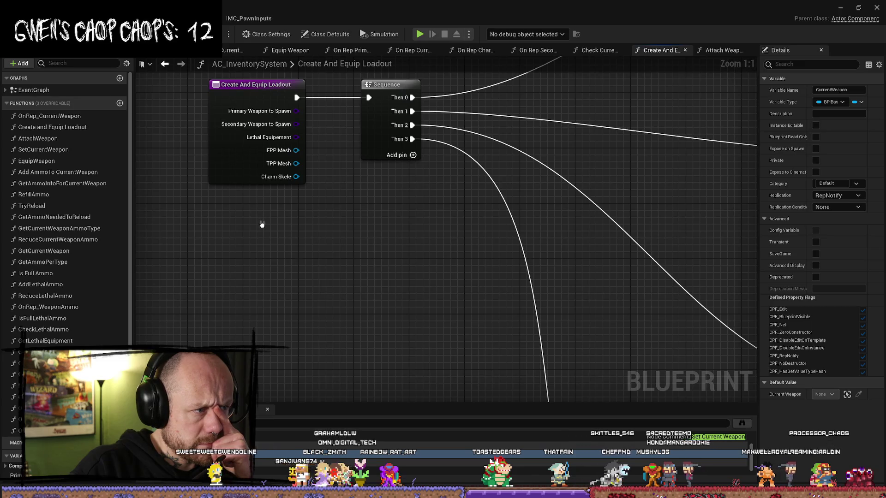
pyautogui.scroll(-3, 464, 365)
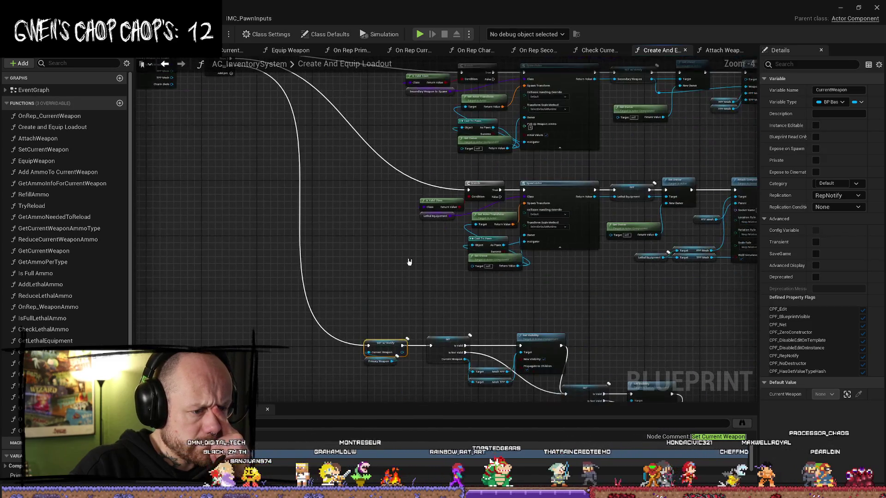
pyautogui.scroll(3, 419, 283)
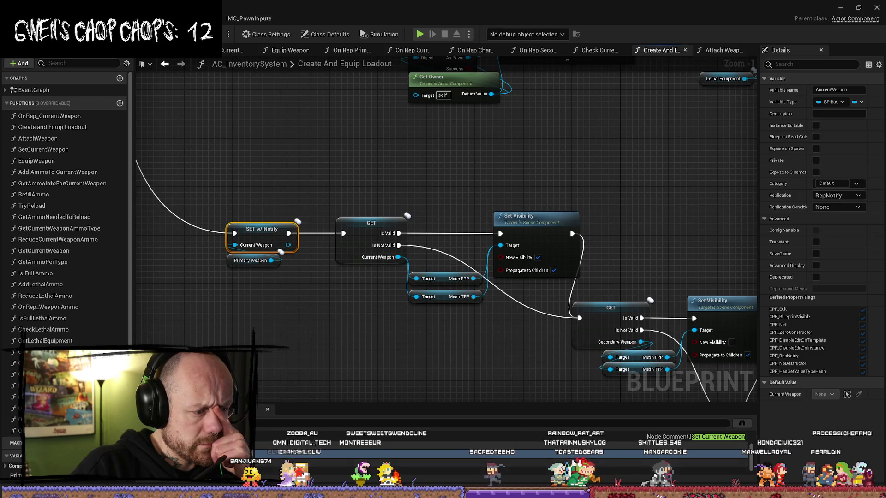
pyautogui.hotkey('alt', 'Left')
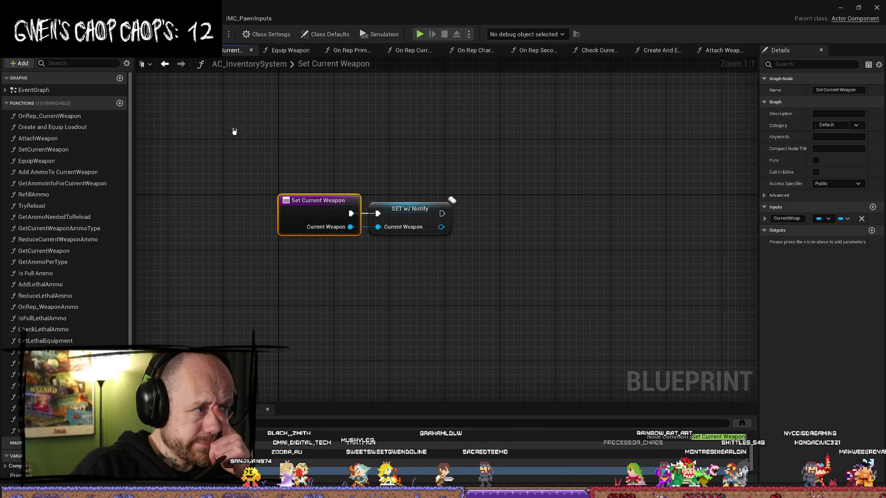
pyautogui.hotkey('alt', 'Left')
pyautogui.hotkey('alt', 'Left')
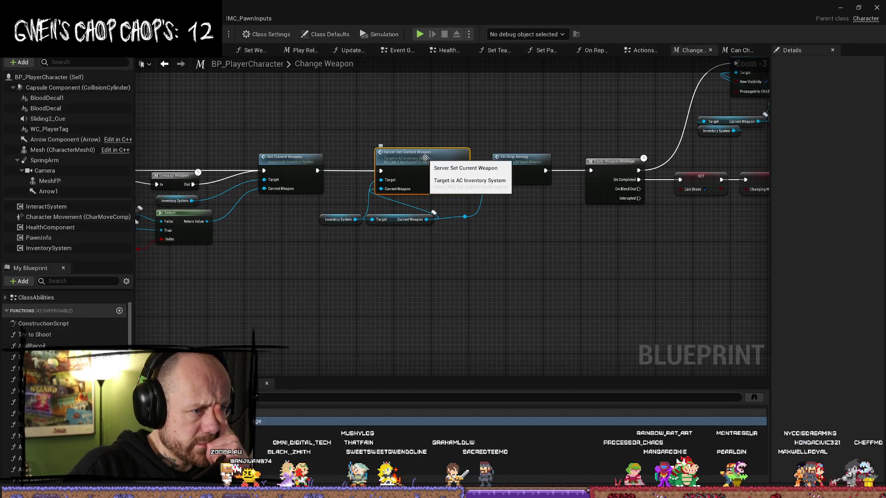
pyautogui.doubleClick(419, 153)
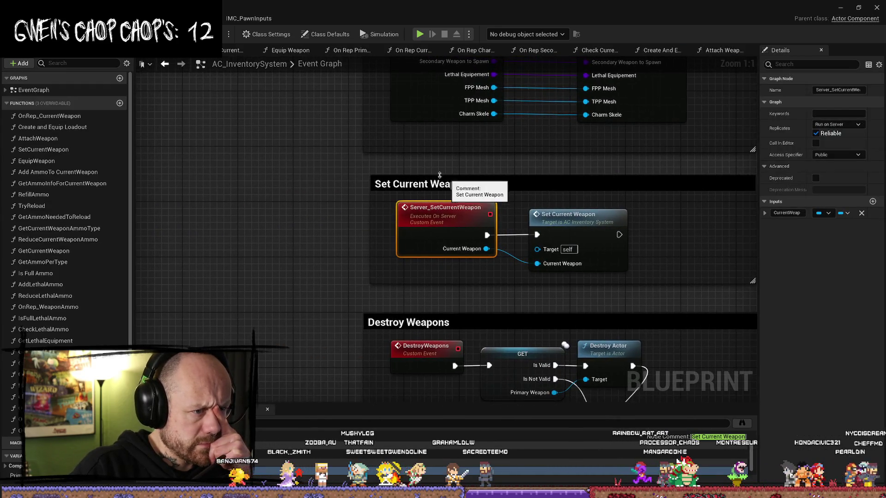
pyautogui.hotkey('alt', 'Left')
pyautogui.moveTo(493, 268)
pyautogui.mouseDown()
pyautogui.moveTo(477, 267)
pyautogui.moveTo(534, 253)
pyautogui.moveTo(432, 292)
pyautogui.moveTo(470, 263)
pyautogui.moveTo(430, 310)
pyautogui.mouseUp()
# Step: Inspect Update Arms Visibility's Set Owner No See nodes, then open and close the Can Change Weapon graph
pyautogui.moveTo(412, 227)
pyautogui.mouseDown()
pyautogui.moveTo(446, 137)
pyautogui.moveTo(277, 257)
pyautogui.moveTo(253, 134)
pyautogui.moveTo(603, 172)
pyautogui.moveTo(584, 199)
pyautogui.mouseUp()
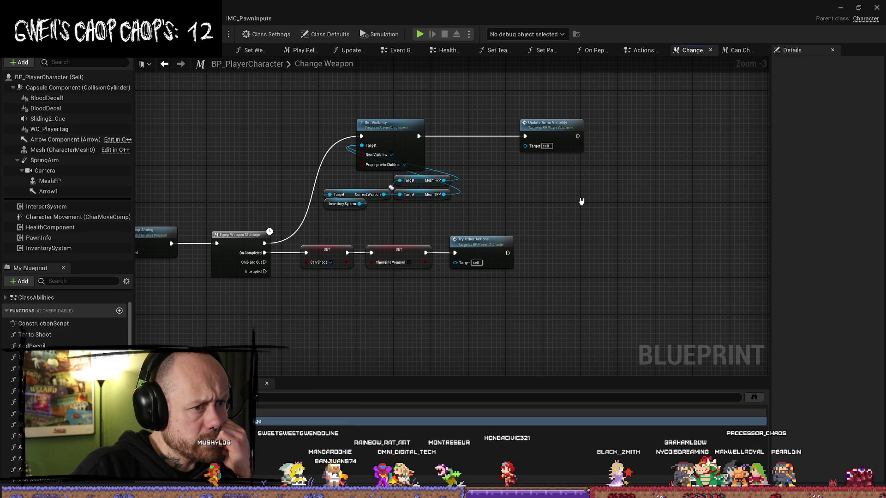
pyautogui.doubleClick(560, 129)
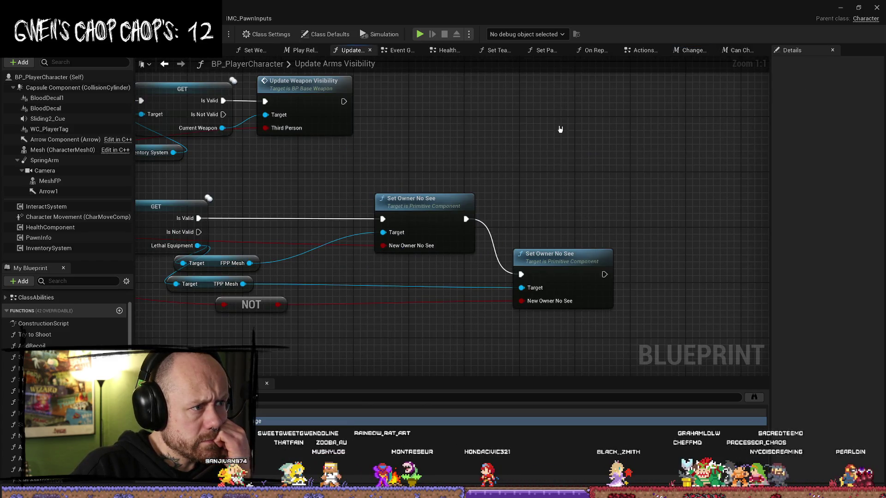
pyautogui.scroll(-1, 559, 129)
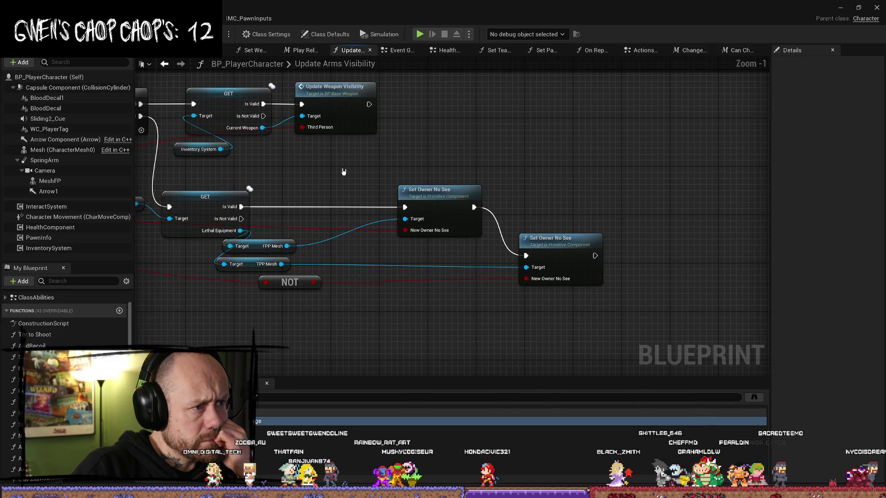
pyautogui.scroll(-1, 353, 175)
pyautogui.moveTo(343, 189)
pyautogui.mouseDown()
pyautogui.moveTo(527, 203)
pyautogui.moveTo(439, 200)
pyautogui.moveTo(394, 185)
pyautogui.mouseUp()
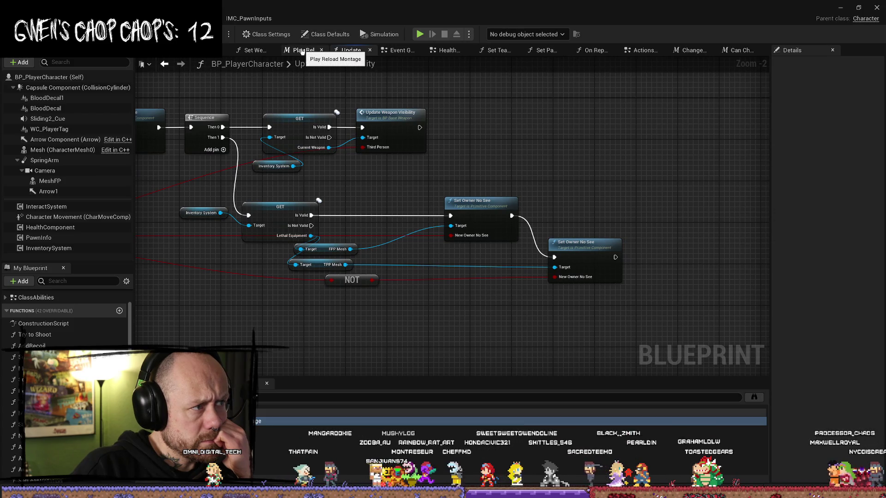
pyautogui.click(302, 51)
pyautogui.click(351, 54)
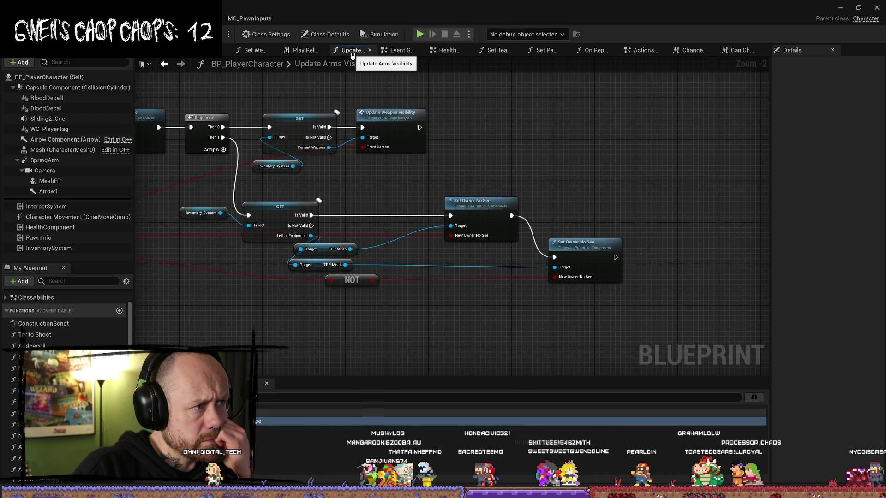
pyautogui.scroll(-3, 447, 209)
pyautogui.scroll(5, 304, 178)
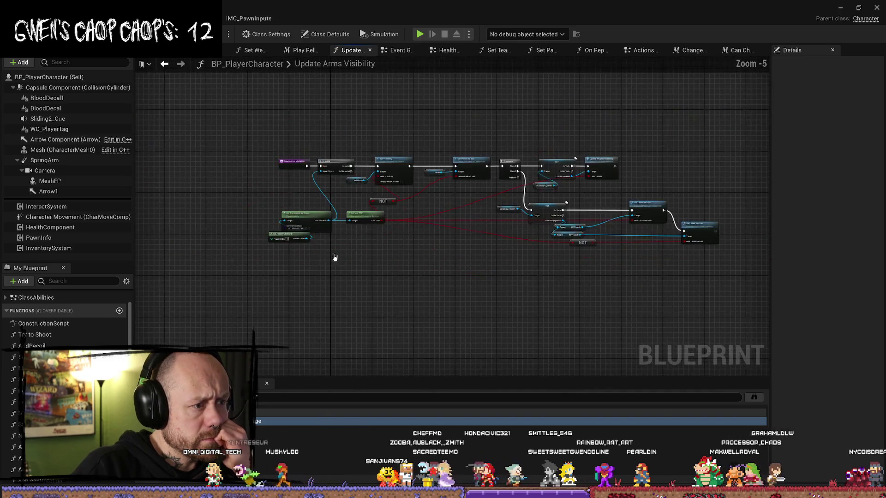
pyautogui.moveTo(397, 181)
pyautogui.mouseDown()
pyautogui.moveTo(339, 144)
pyautogui.moveTo(260, 212)
pyautogui.mouseUp()
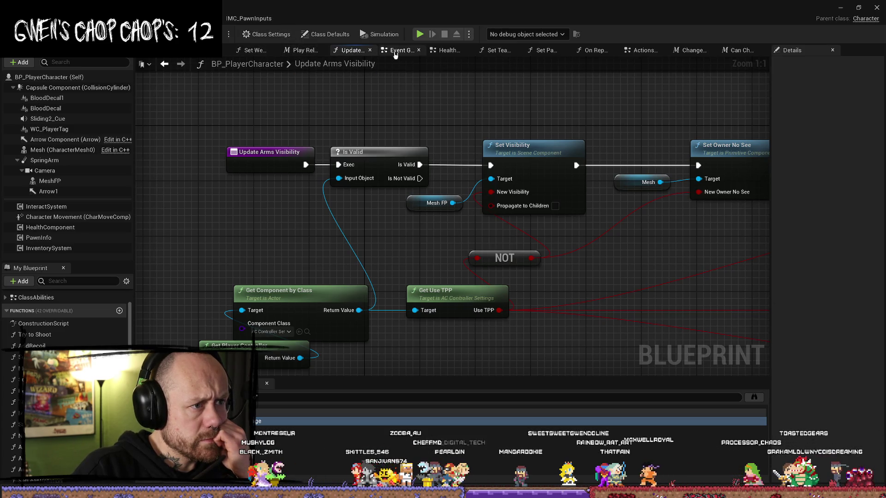
pyautogui.click(745, 51)
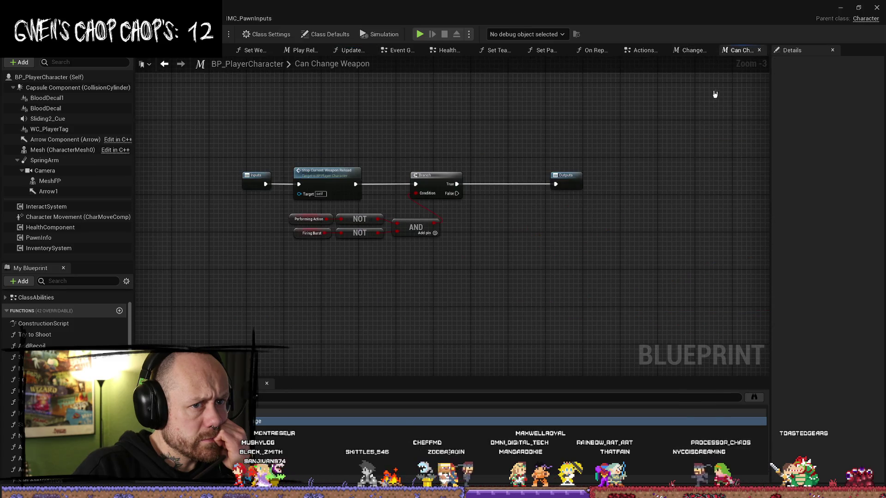
pyautogui.click(759, 51)
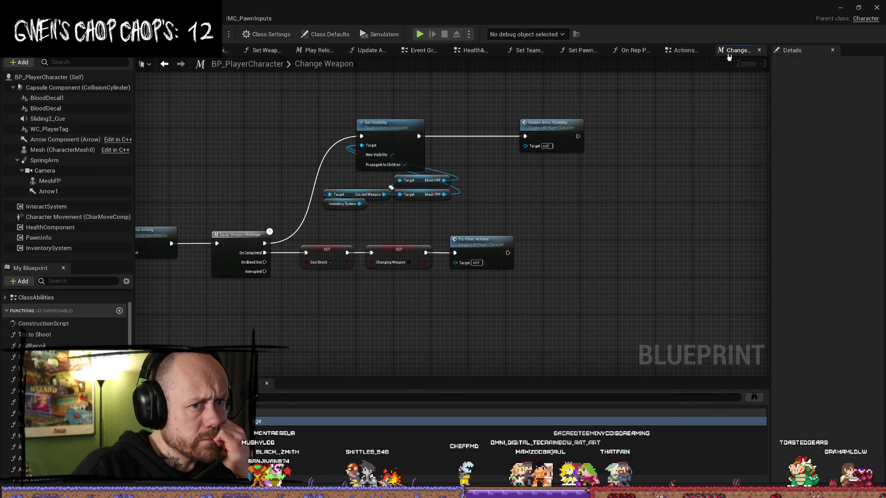
# Step: Paste a Print String node wired after Update Arms Visibility, then minimize the Blueprint editor
pyautogui.click(545, 127)
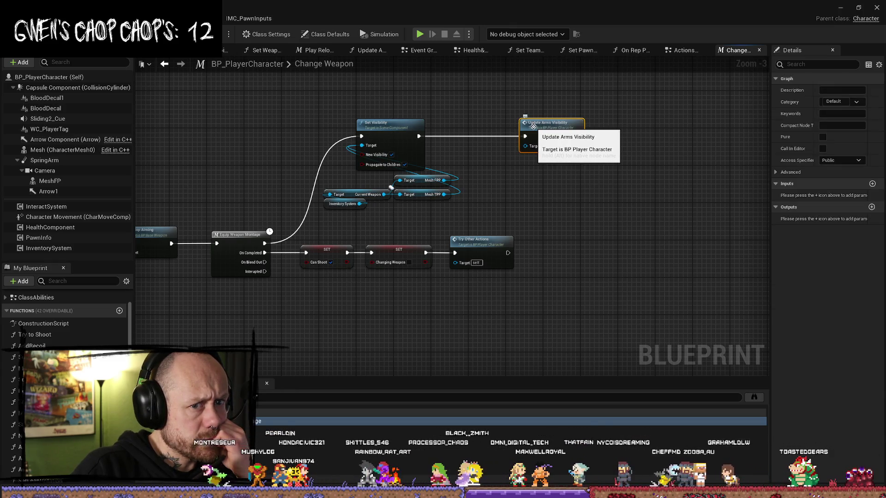
pyautogui.click(622, 208)
pyautogui.moveTo(623, 208); pyautogui.dragTo(595, 207)
pyautogui.moveTo(530, 213); pyautogui.dragTo(573, 196)
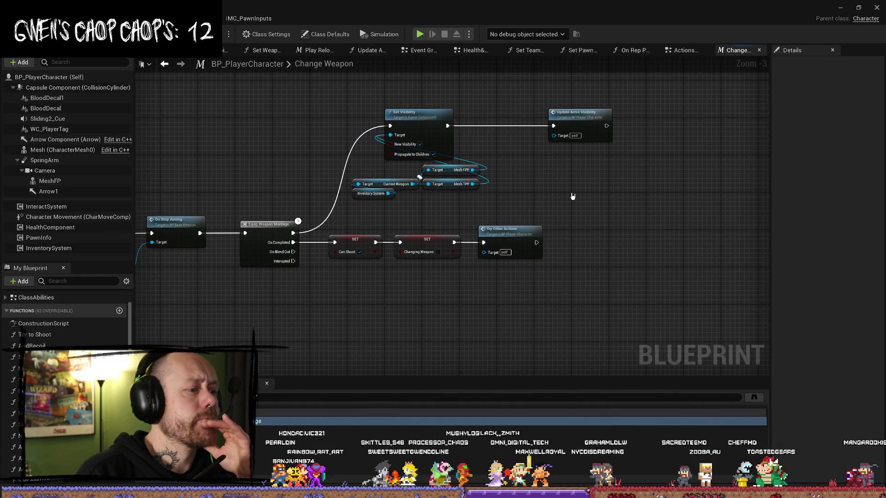
pyautogui.moveTo(249, 162); pyautogui.dragTo(355, 132)
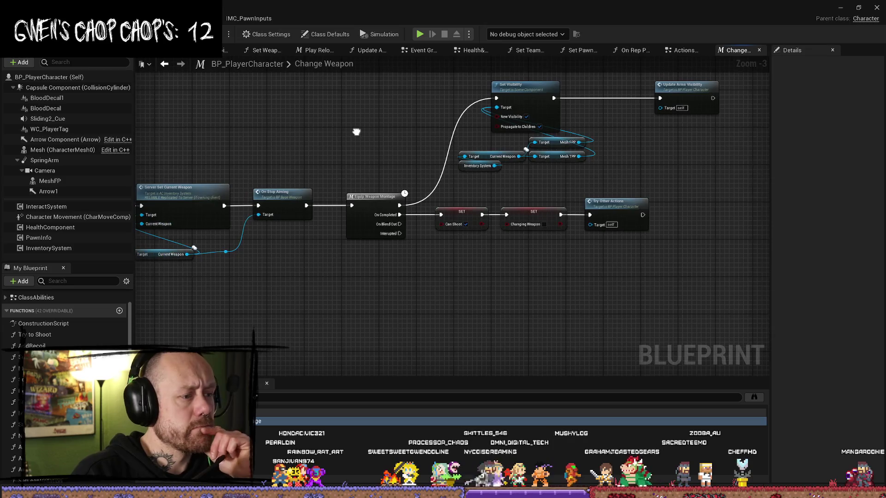
pyautogui.moveTo(461, 309)
pyautogui.mouseDown()
pyautogui.moveTo(462, 285)
pyautogui.moveTo(468, 294)
pyautogui.mouseUp()
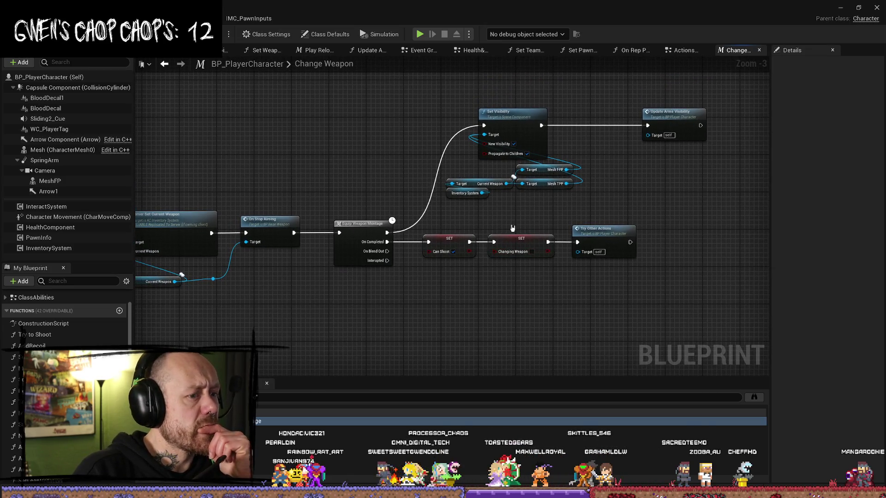
pyautogui.moveTo(736, 198); pyautogui.dragTo(578, 201)
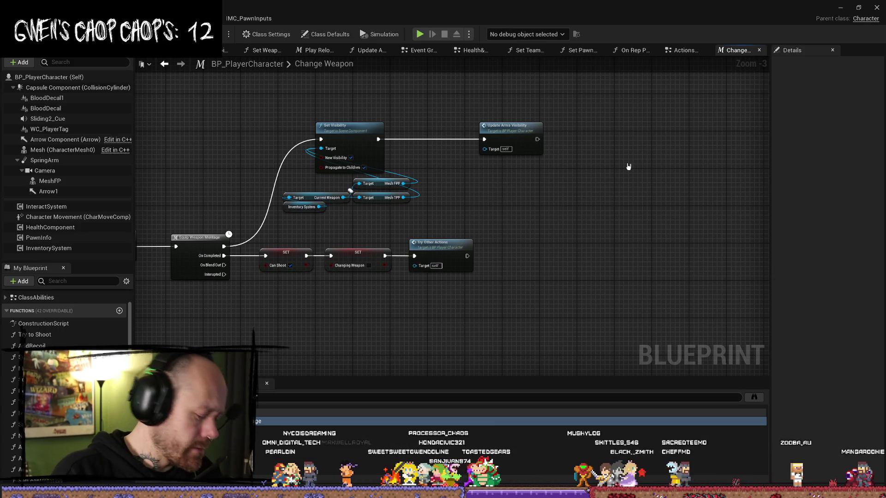
pyautogui.hotkey('ctrl', 'v')
pyautogui.moveTo(537, 139); pyautogui.dragTo(630, 173)
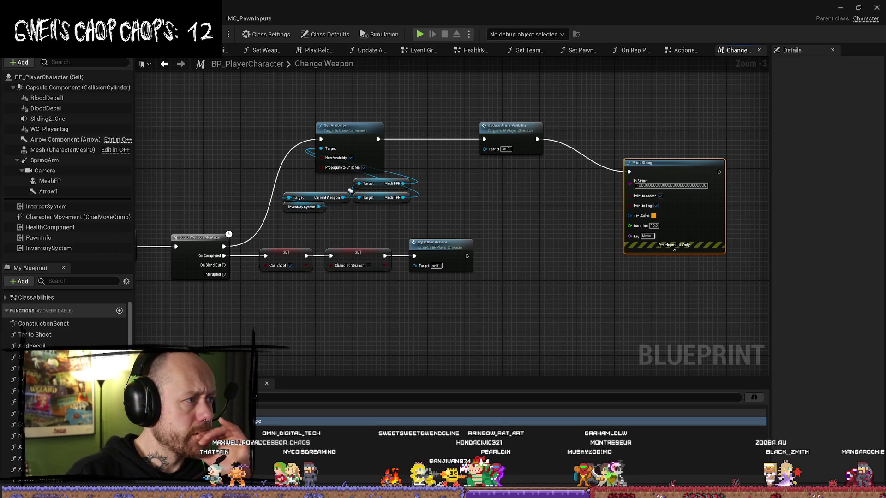
pyautogui.click(840, 8)
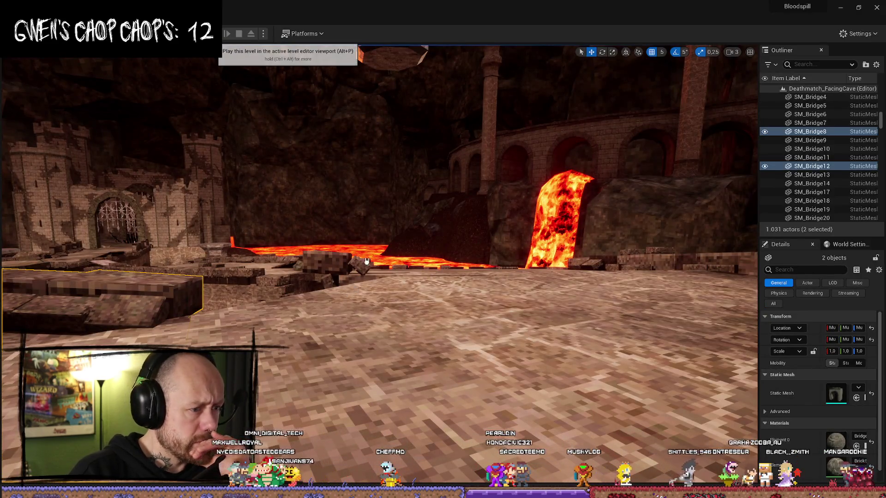
# Step: Run a two-player Play In Editor test, walking the left client and switching weapons with keys 1 and 2
pyautogui.hotkey('alt', 'p')
pyautogui.moveTo(480, 4)
pyautogui.mouseDown()
pyautogui.moveTo(741, 62)
pyautogui.moveTo(884, 73)
pyautogui.mouseUp()
pyautogui.click(205, 177)
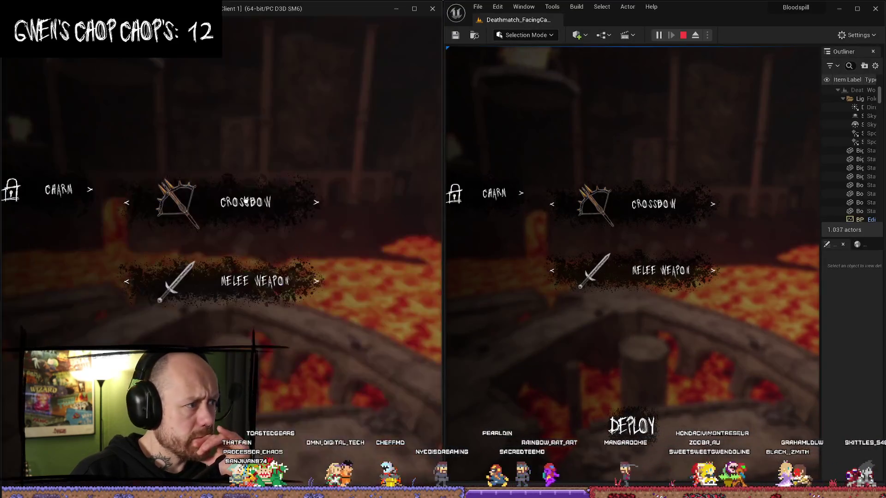
pyautogui.press('2')
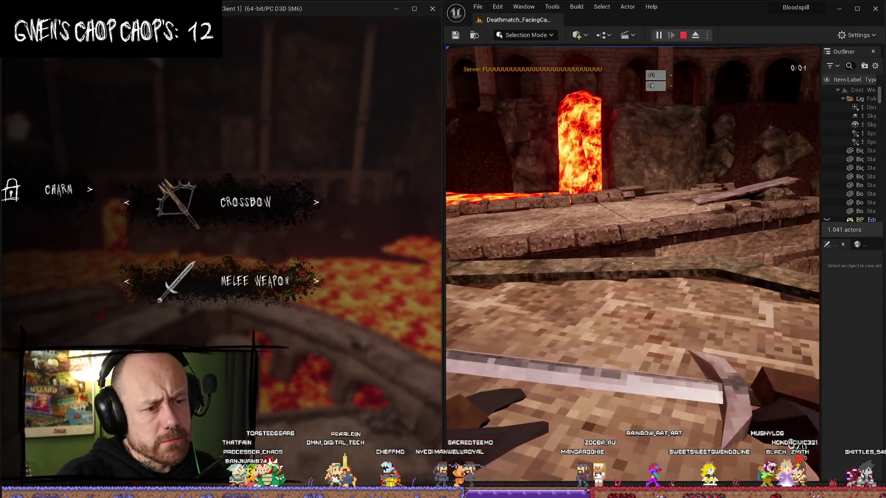
pyautogui.press('1')
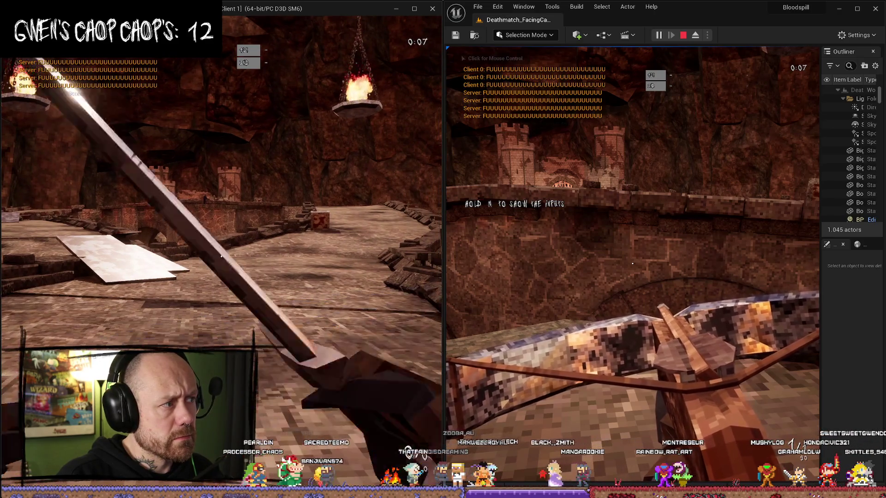
pyautogui.press('w')
pyautogui.press('2')
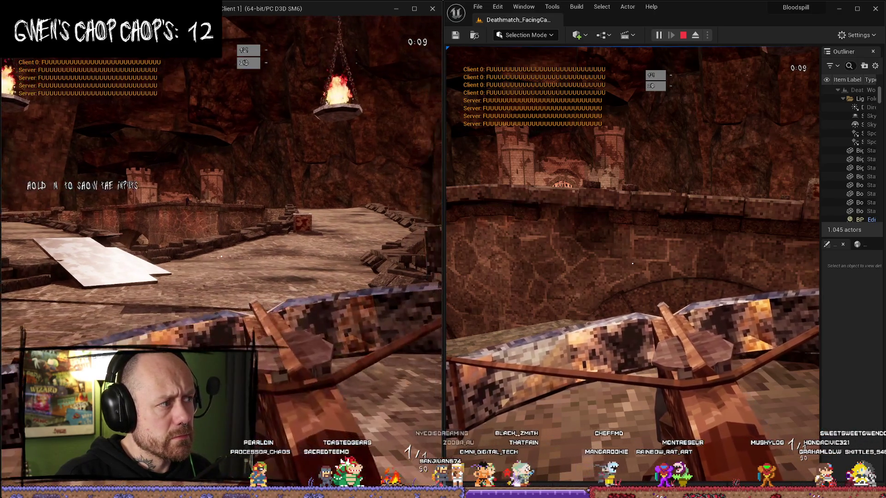
pyautogui.press('w')
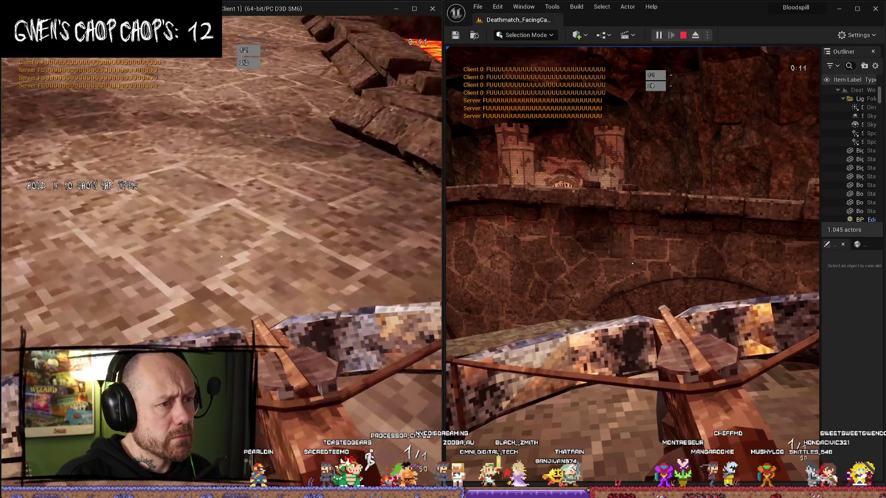
pyautogui.press('w')
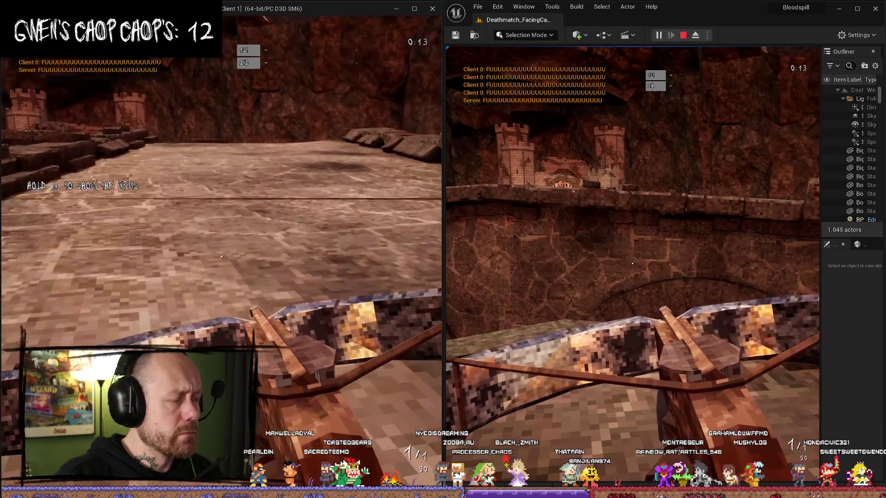
pyautogui.press('w')
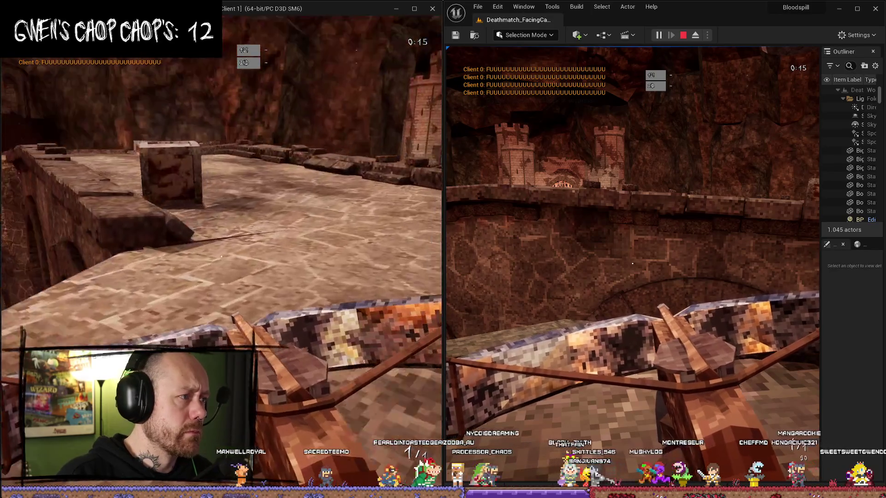
pyautogui.press('w')
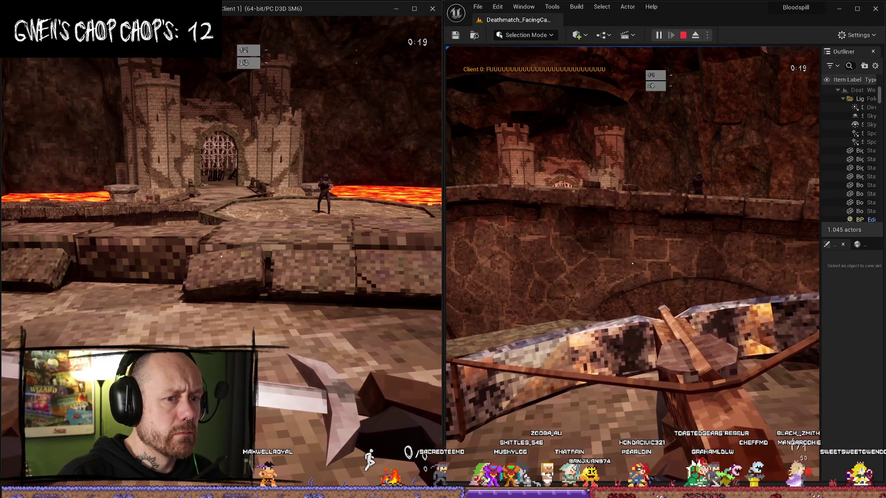
pyautogui.press('2')
pyautogui.press('1')
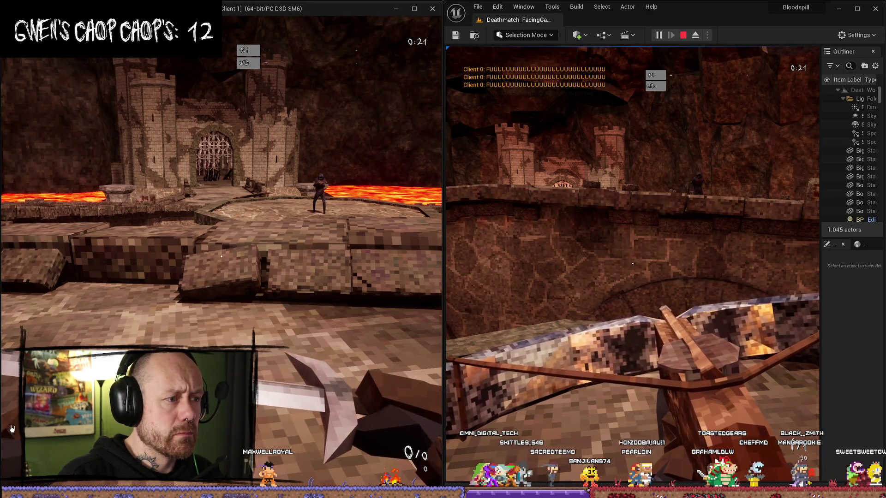
# Step: Respawn in the client, stop the session, close the Message Log and maximize the editor
pyautogui.click(484, 314)
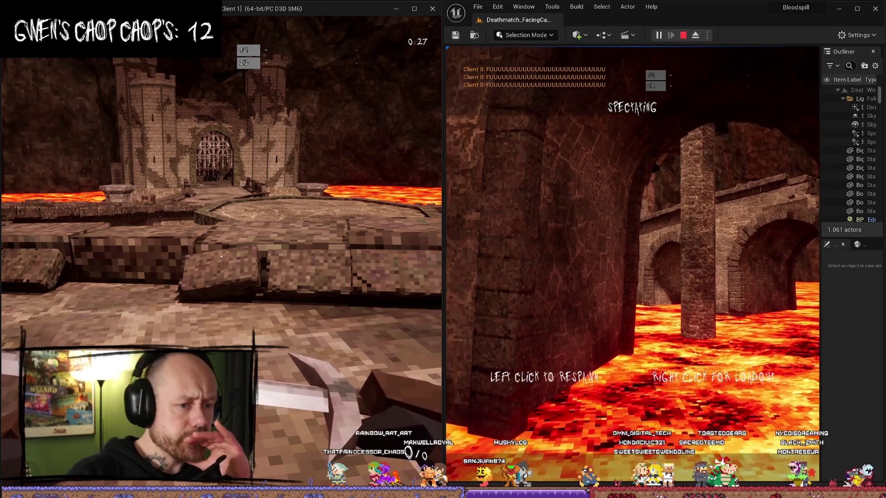
pyautogui.click(646, 253)
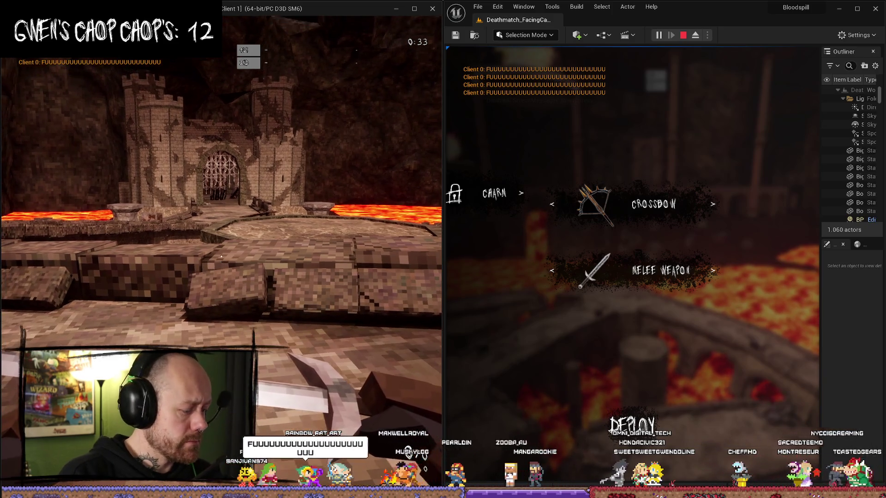
pyautogui.press('Escape')
pyautogui.click(811, 68)
pyautogui.press('super+Up')
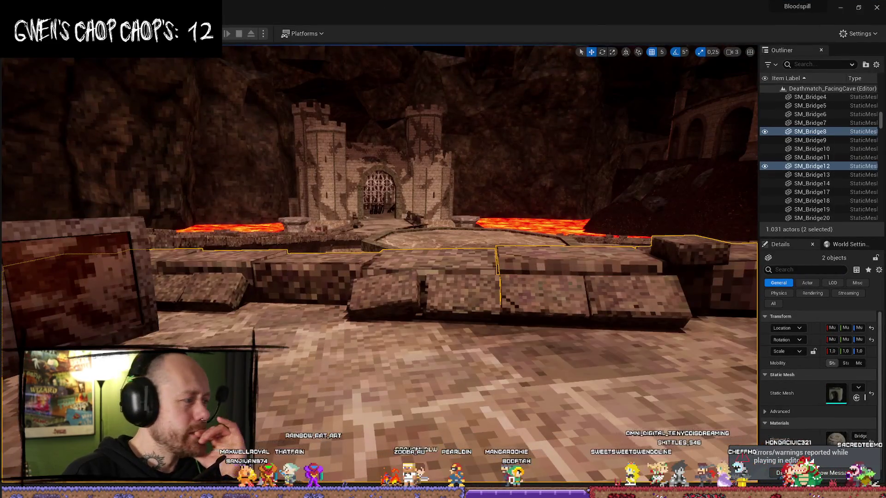
# Step: Delete the debug Print String from Change Weapon and jump to AC_InventorySystem's Server_SetCurrentWeapon event
pyautogui.hotkey('alt', 'Tab')
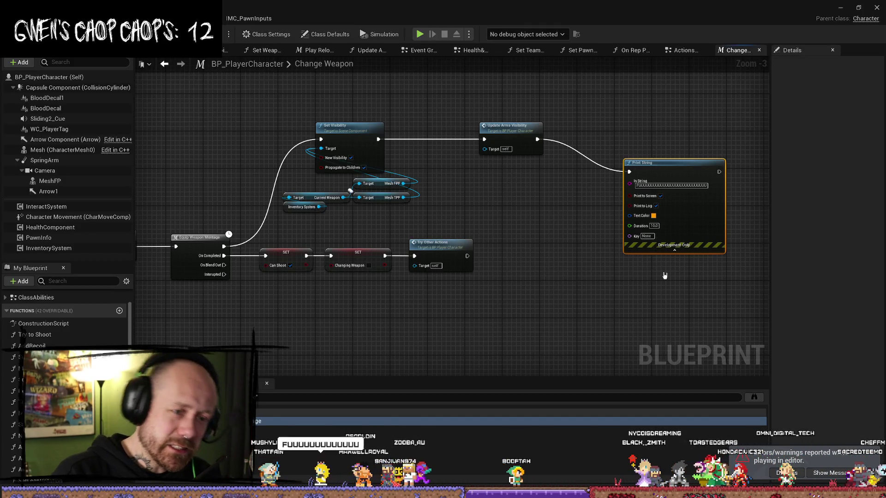
pyautogui.press('Delete')
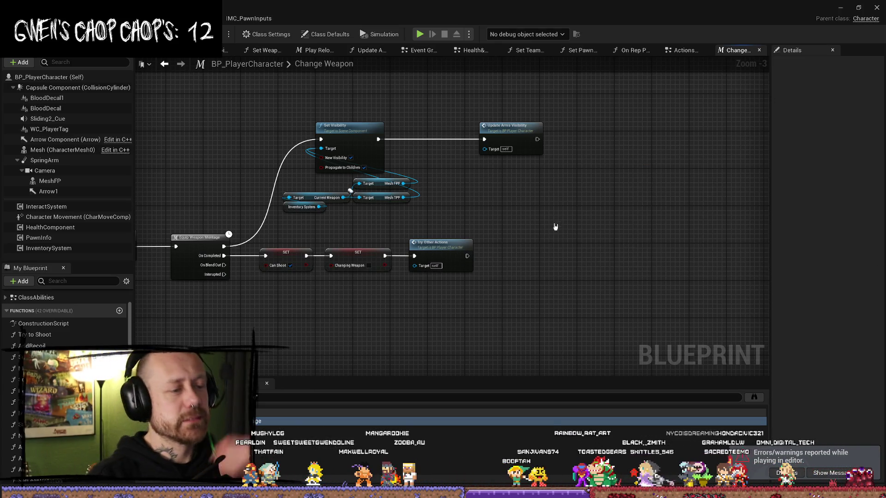
pyautogui.scroll(-4, 347, 322)
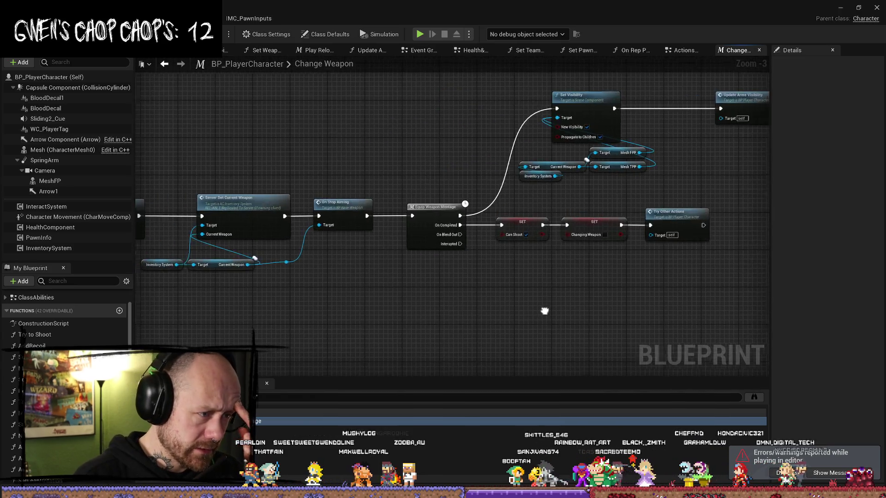
pyautogui.scroll(4, 518, 322)
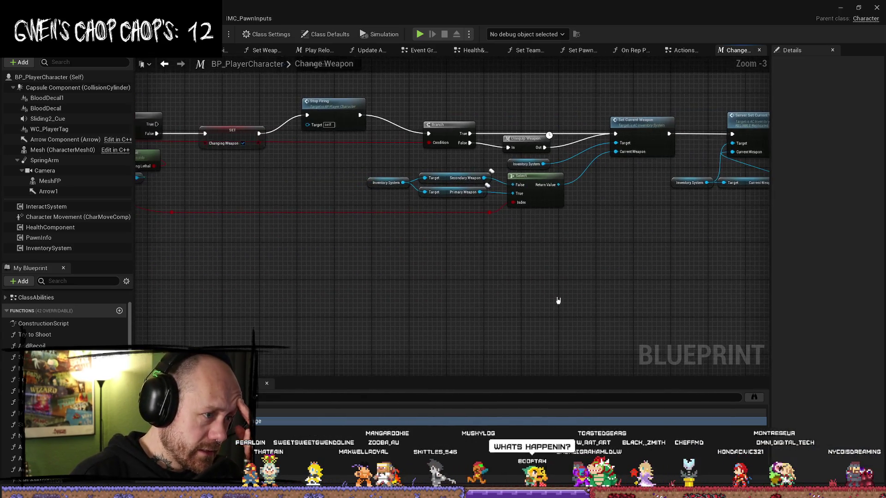
pyautogui.moveTo(275, 305); pyautogui.dragTo(391, 304)
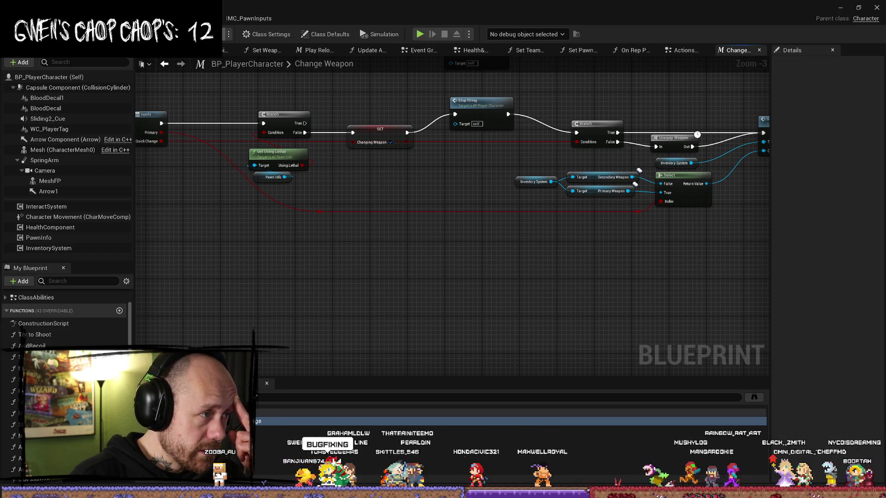
pyautogui.hotkey('ctrl', 'Tab')
pyautogui.moveTo(500, 173); pyautogui.dragTo(328, 153)
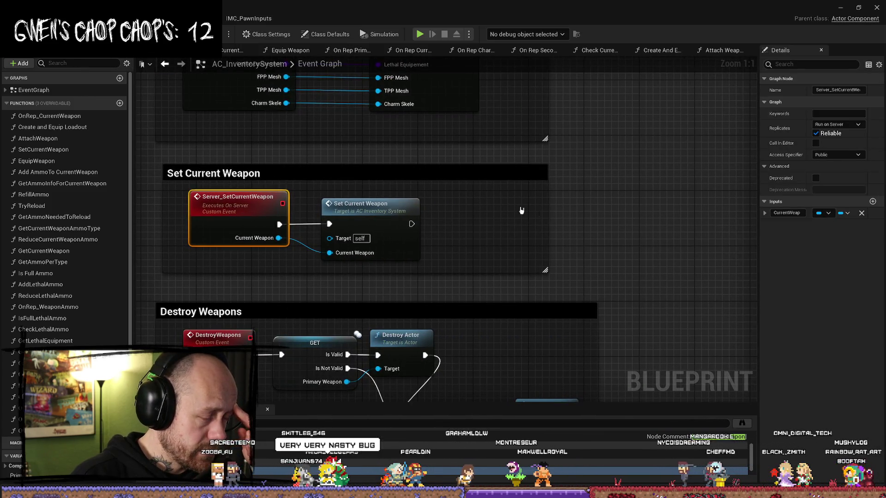
# Step: Look over the inventory graph's Server_SetCurrentWeapon and Destroy Weapons nodes, then bring up the Actions Graph
pyautogui.scroll(-1, 605, 220)
pyautogui.moveTo(611, 226)
pyautogui.mouseDown()
pyautogui.moveTo(611, 178)
pyautogui.moveTo(603, 182)
pyautogui.mouseUp()
pyautogui.moveTo(182, 106)
pyautogui.mouseDown()
pyautogui.moveTo(181, 79)
pyautogui.moveTo(243, 184)
pyautogui.mouseUp()
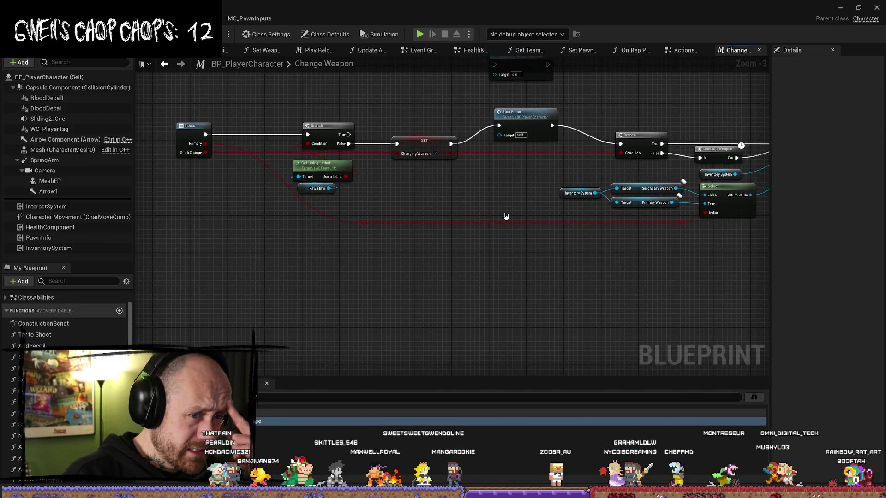
pyautogui.scroll(-3, 506, 217)
pyautogui.scroll(3, 477, 223)
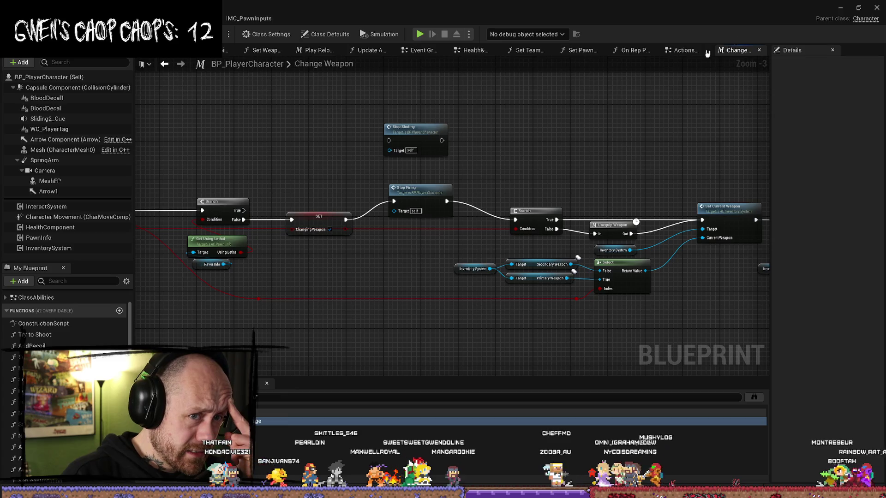
pyautogui.click(686, 50)
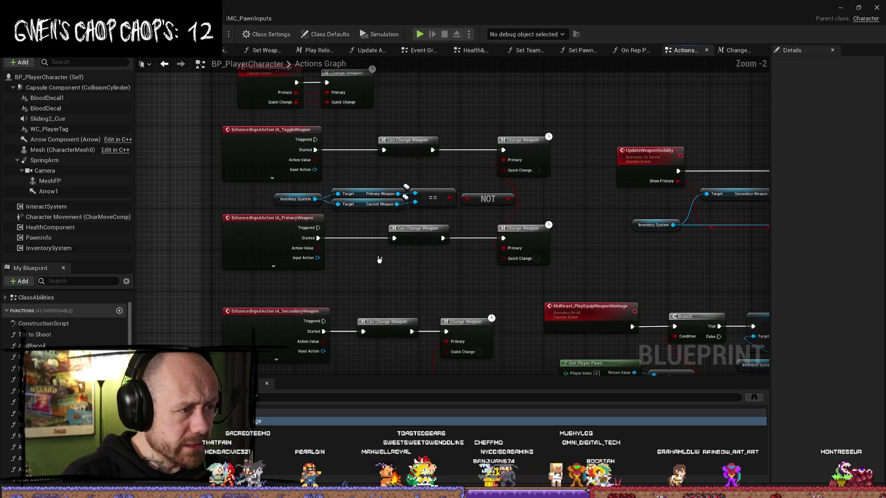
# Step: Review Multicast_PlayEquipWeaponMontage and the IA_ToggleWeapon input events, then open a Change Weapon macro node
pyautogui.moveTo(452, 289); pyautogui.dragTo(479, 191)
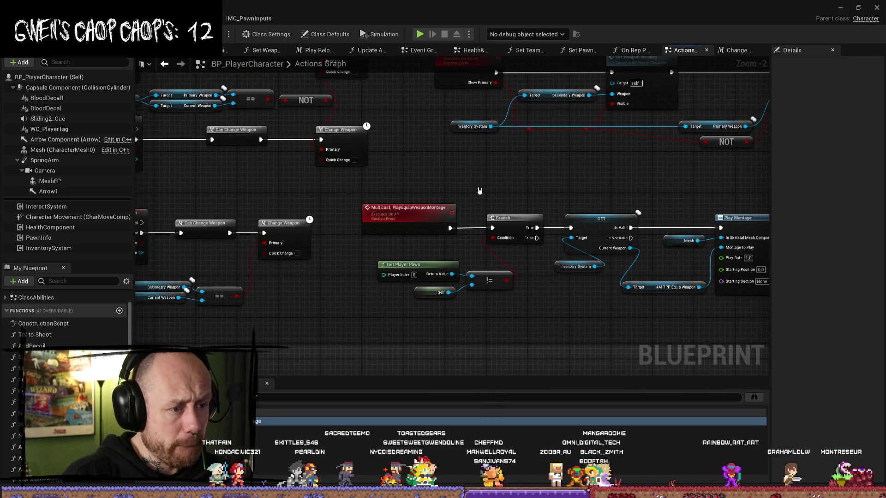
pyautogui.moveTo(558, 190); pyautogui.dragTo(475, 182)
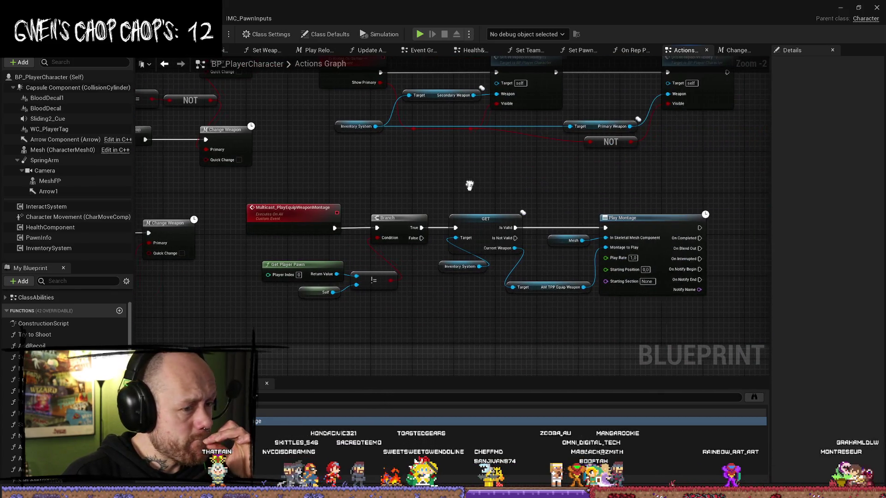
pyautogui.moveTo(611, 175); pyautogui.dragTo(585, 180)
pyautogui.moveTo(347, 180); pyautogui.dragTo(670, 203)
pyautogui.moveTo(672, 207); pyautogui.dragTo(668, 248)
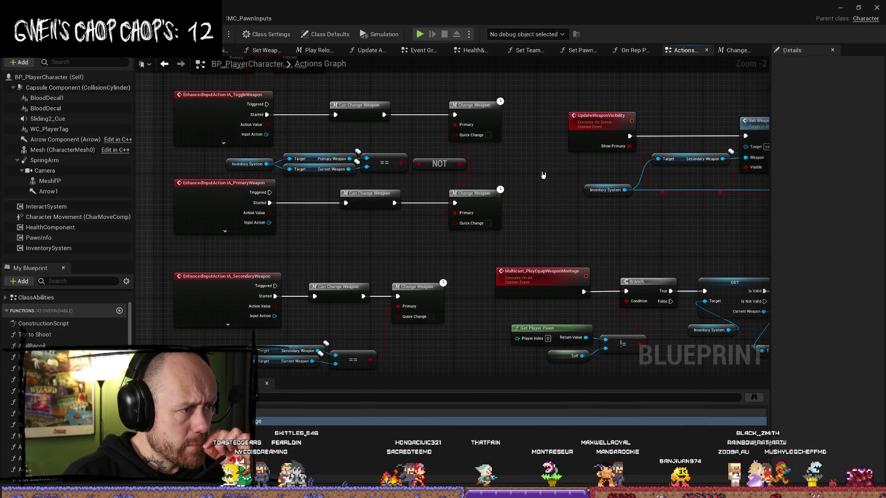
pyautogui.doubleClick(486, 109)
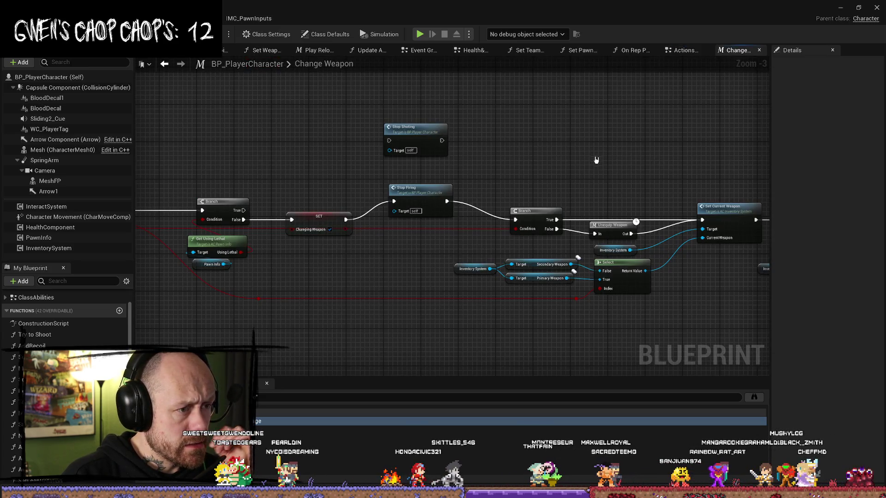
# Step: Follow Change Weapon's Stop Firing, Branch, Server Set Current Weapon and On Stop Aiming nodes, then return to Actions Graph
pyautogui.moveTo(260, 247); pyautogui.dragTo(503, 320)
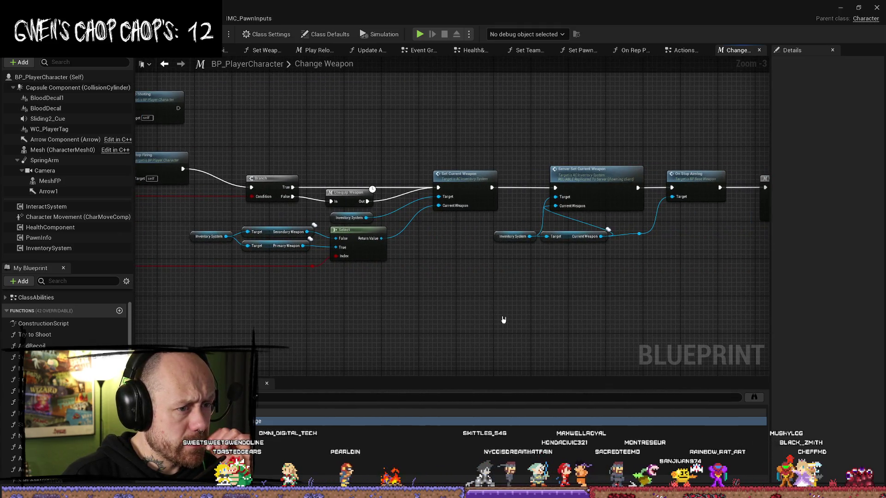
pyautogui.moveTo(381, 319)
pyautogui.mouseDown()
pyautogui.moveTo(378, 312)
pyautogui.moveTo(461, 320)
pyautogui.moveTo(372, 317)
pyautogui.moveTo(460, 312)
pyautogui.mouseUp()
pyautogui.moveTo(432, 281)
pyautogui.mouseDown()
pyautogui.moveTo(370, 281)
pyautogui.moveTo(492, 307)
pyautogui.moveTo(406, 307)
pyautogui.moveTo(633, 298)
pyautogui.moveTo(498, 309)
pyautogui.moveTo(483, 349)
pyautogui.moveTo(582, 262)
pyautogui.mouseUp()
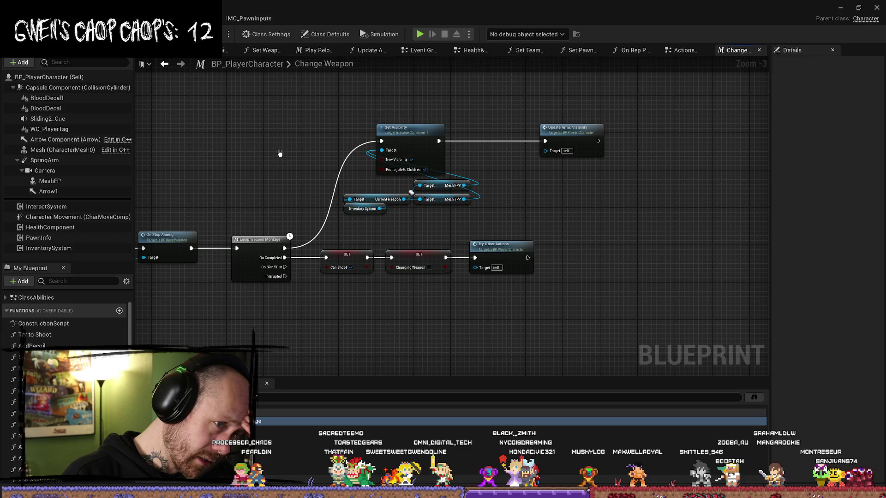
pyautogui.moveTo(260, 144); pyautogui.dragTo(292, 144)
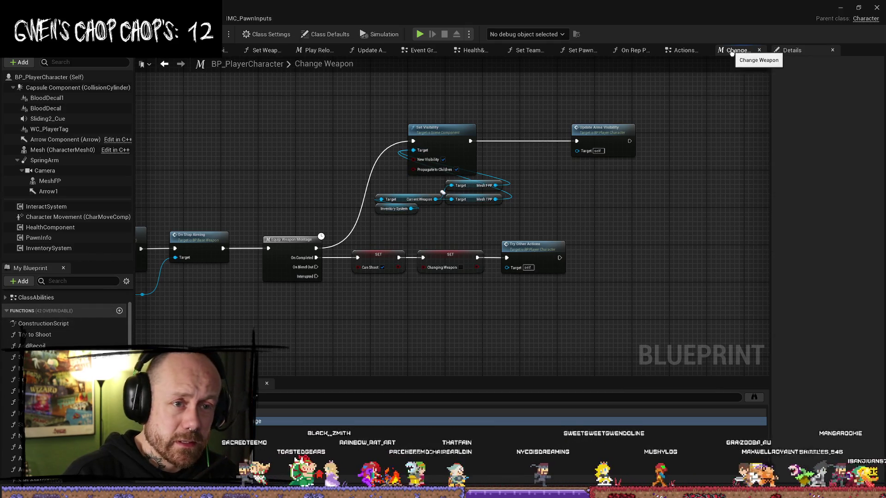
pyautogui.scroll(-4, 652, 186)
pyautogui.scroll(3, 393, 203)
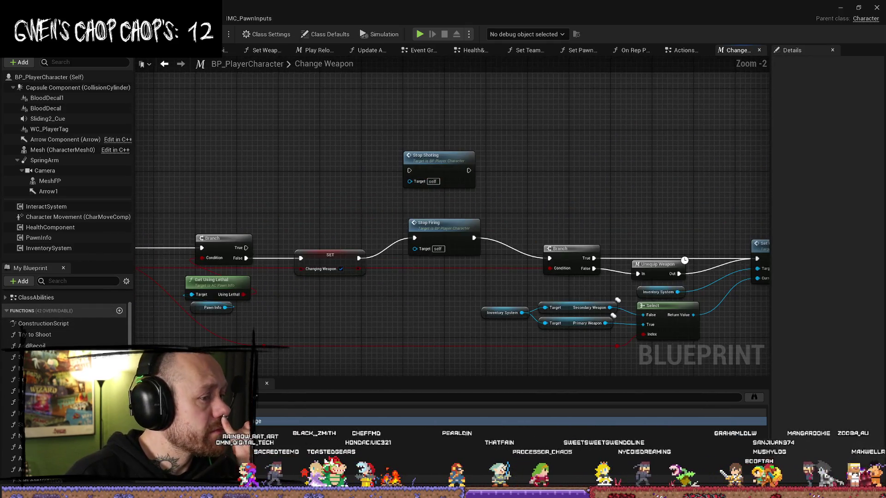
pyautogui.scroll(2, 400, 194)
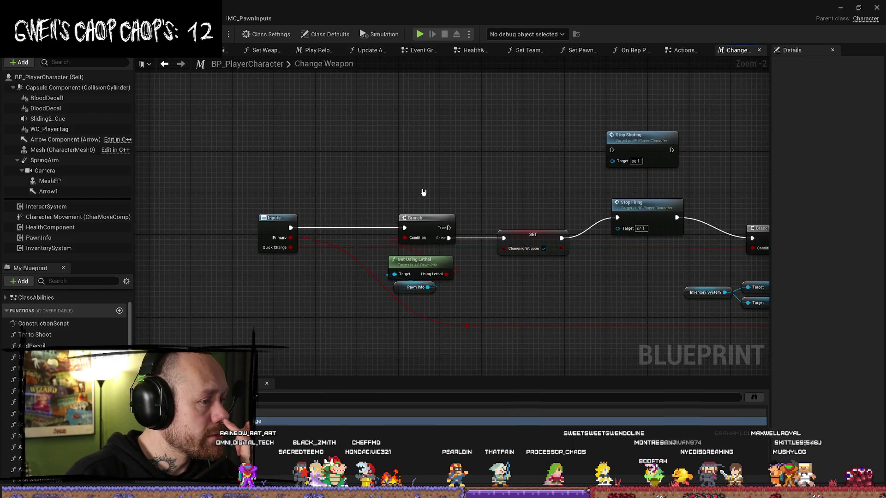
pyautogui.scroll(-2, 338, 143)
pyautogui.scroll(2, 548, 94)
pyautogui.click(682, 51)
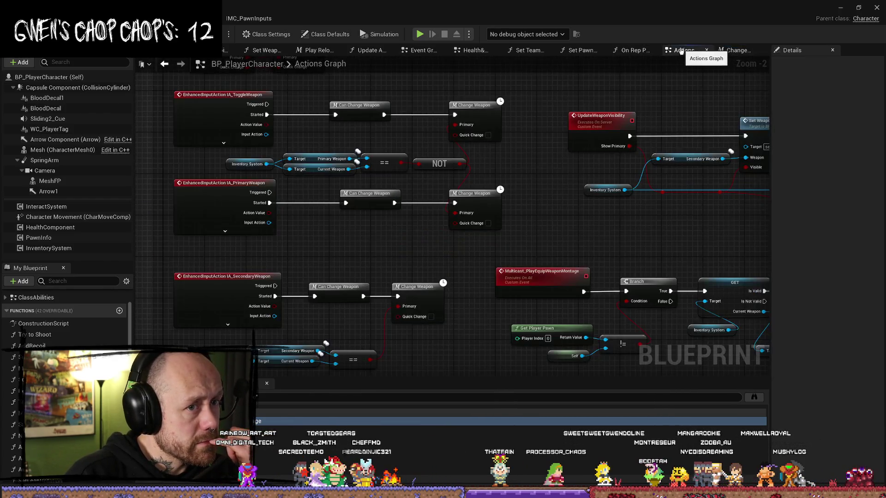
# Step: Check the replication settings of UpdateWeaponVisibility and Multicast_PlayEquipWeaponMontage events
pyautogui.moveTo(517, 164); pyautogui.dragTo(373, 210)
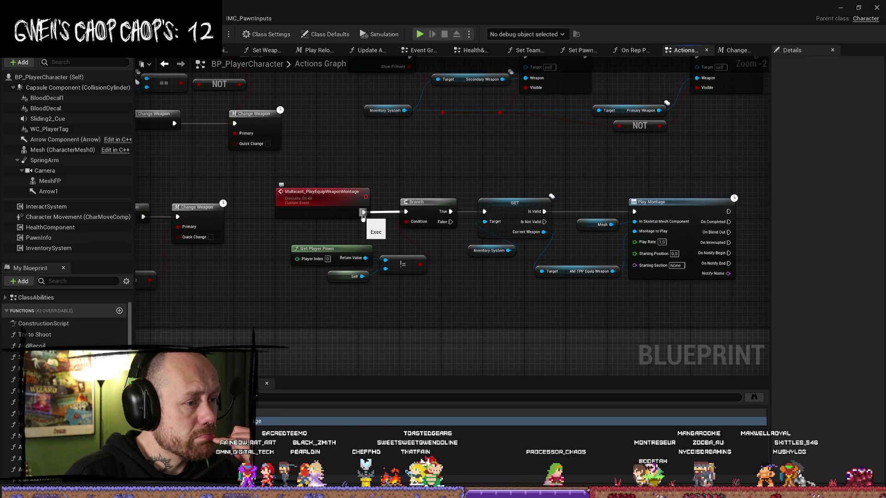
pyautogui.moveTo(439, 171); pyautogui.dragTo(454, 248)
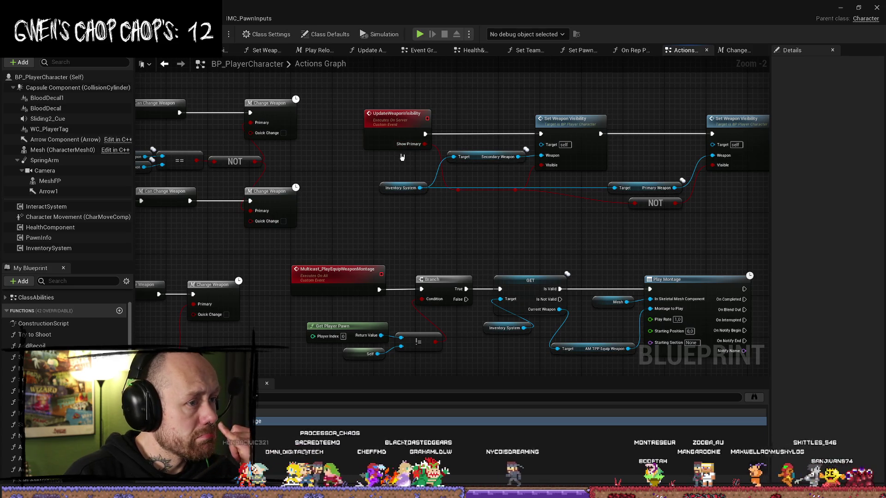
pyautogui.click(406, 130)
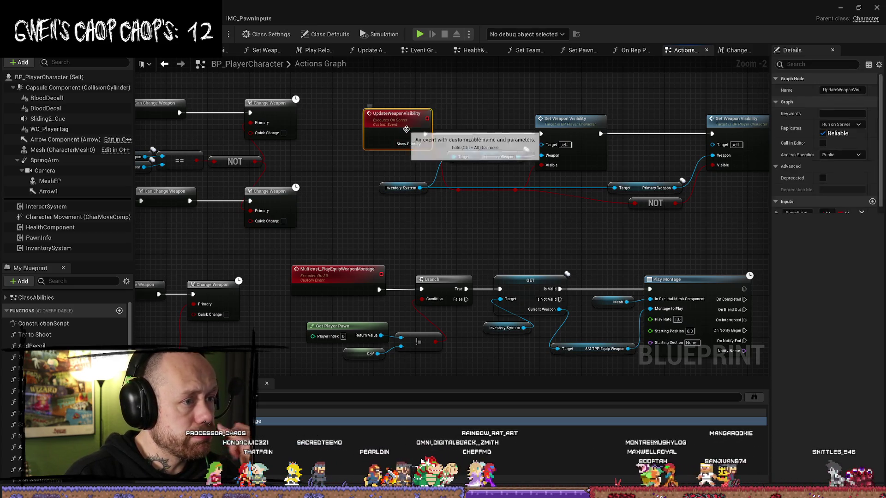
pyautogui.moveTo(299, 237)
pyautogui.mouseDown()
pyautogui.moveTo(497, 180)
pyautogui.moveTo(384, 173)
pyautogui.mouseUp()
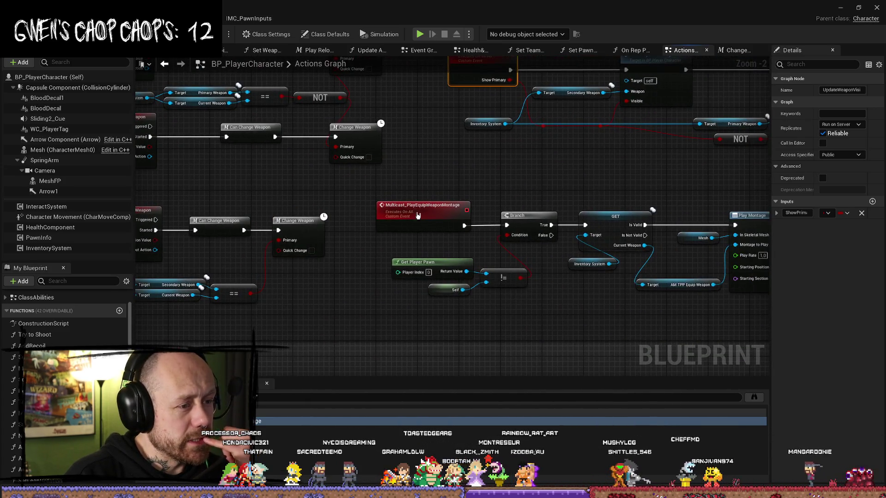
pyautogui.click(422, 205)
pyautogui.click(526, 178)
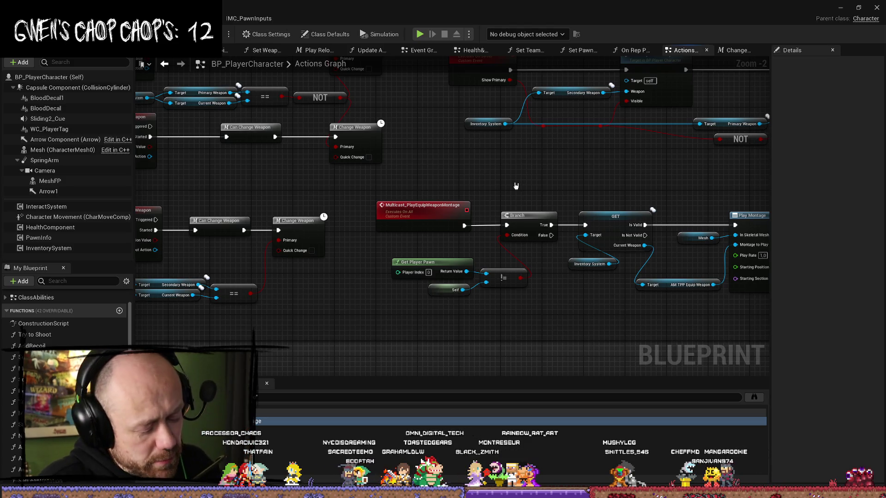
# Step: Paste the debug Print String and wire it between Multicast_PlayEquipWeaponMontage and the Branch
pyautogui.hotkey('ctrl', 'v')
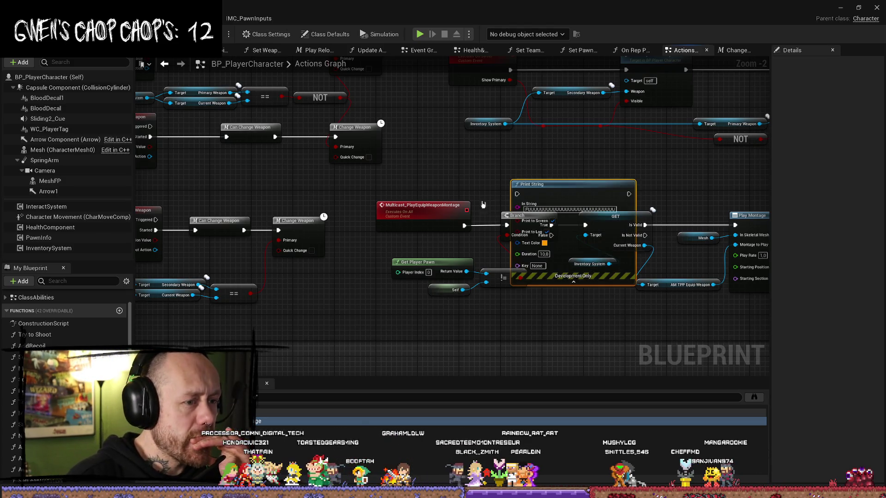
pyautogui.moveTo(554, 193); pyautogui.dragTo(544, 349)
pyautogui.moveTo(489, 260); pyautogui.dragTo(444, 155)
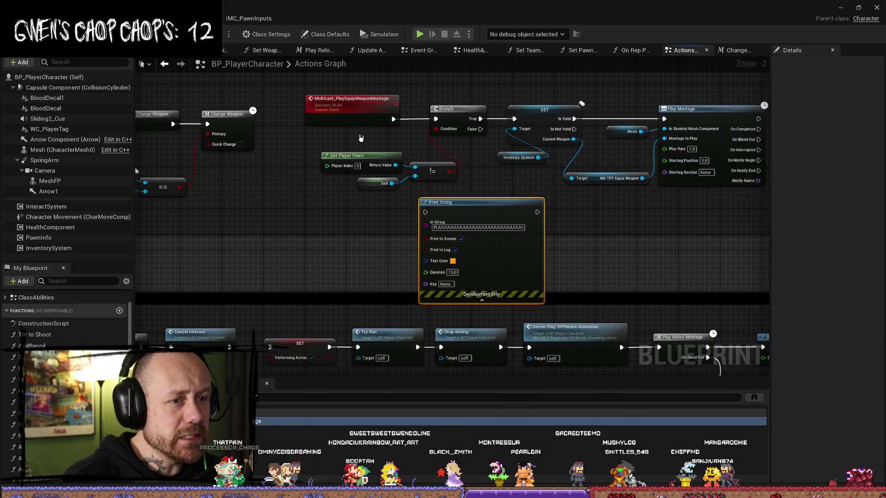
pyautogui.moveTo(393, 119); pyautogui.dragTo(426, 212)
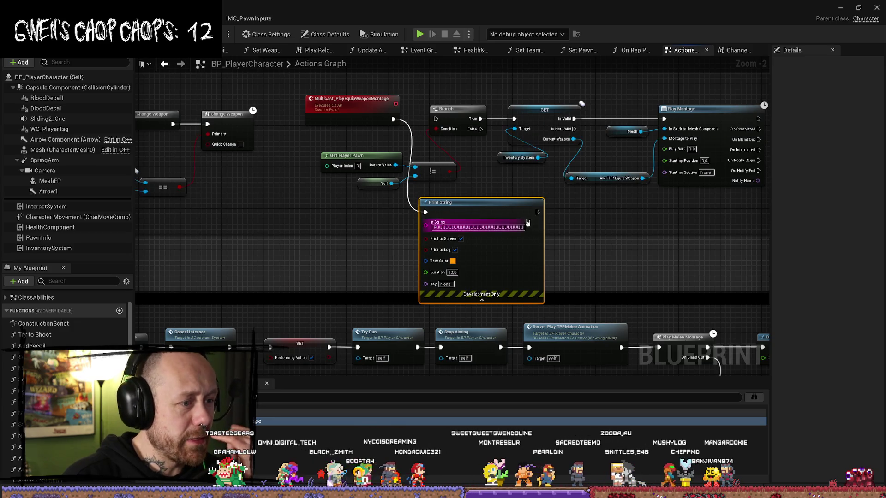
pyautogui.moveTo(538, 212); pyautogui.dragTo(434, 120)
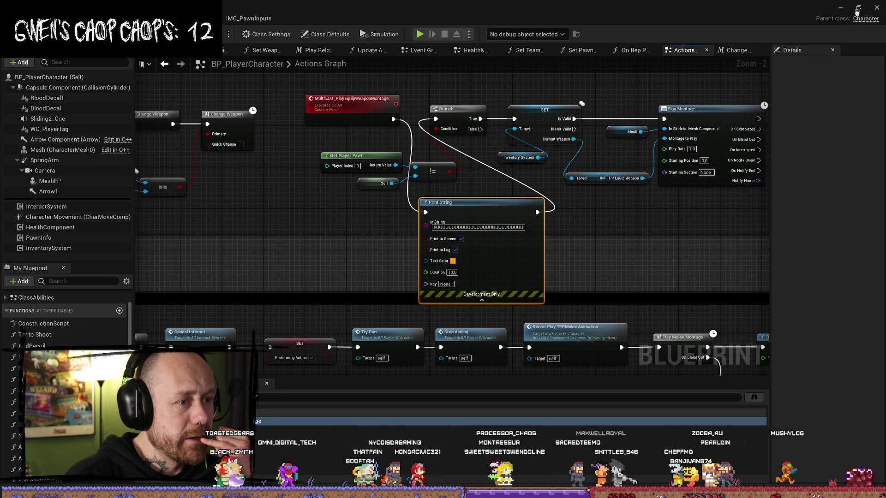
pyautogui.hotkey('alt', 'Tab')
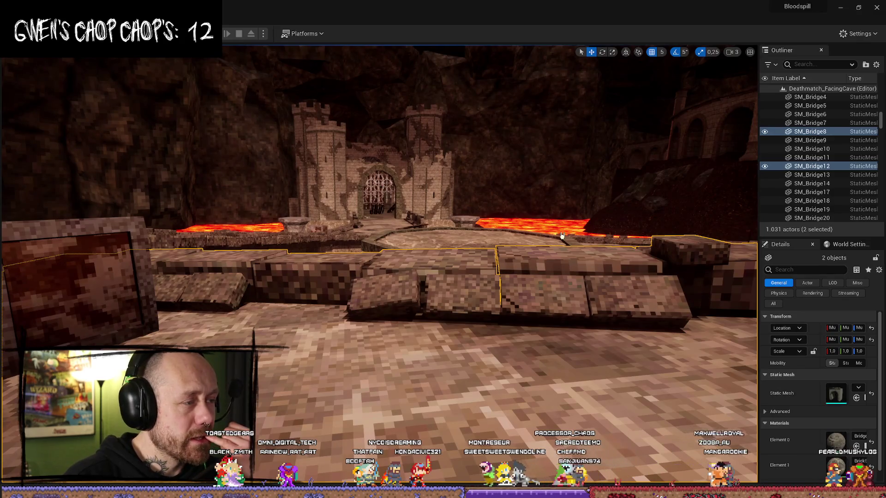
# Step: Playtest switching weapons with W, then wire Multicast_PlayEquipWeaponMontage straight into the Branch, bypassing Print String
pyautogui.hotkey('alt', 'p')
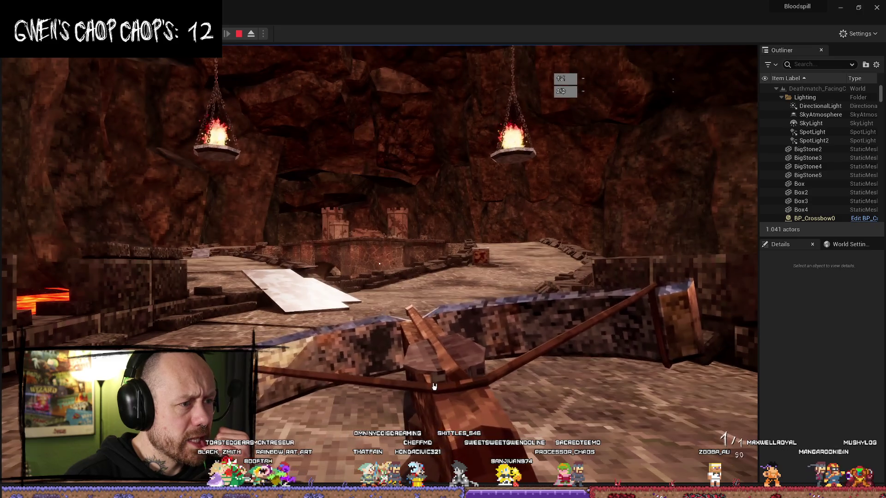
pyautogui.press('w')
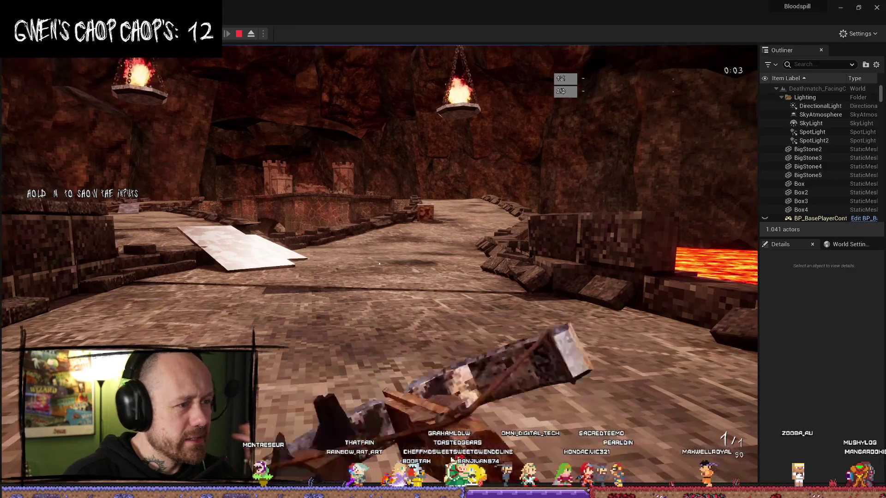
pyautogui.press('Escape')
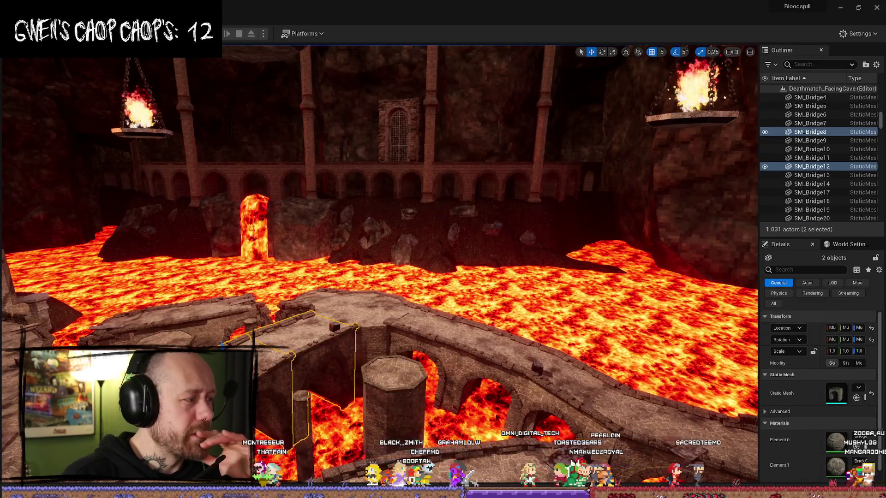
pyautogui.hotkey('alt', 'Tab')
pyautogui.moveTo(392, 121); pyautogui.dragTo(435, 119)
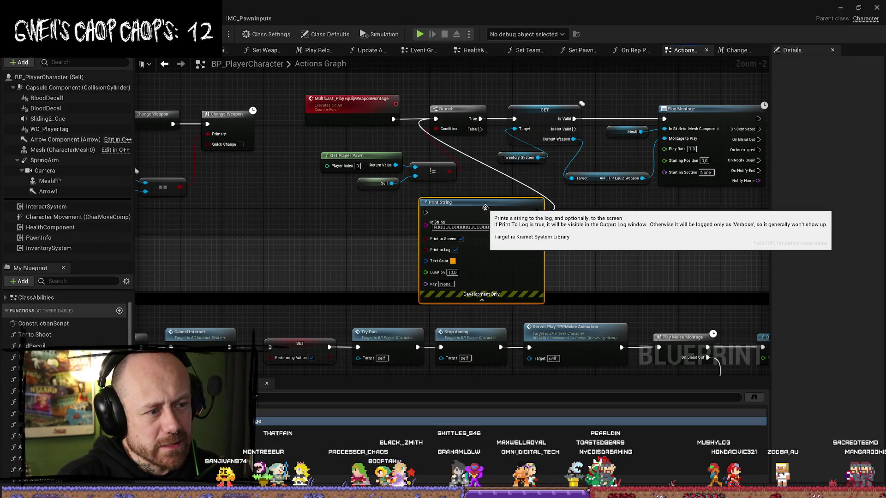
# Step: Delete the Print String debug node, review the weapon input nodes, and save BP_PlayerCharacter
pyautogui.press('Delete')
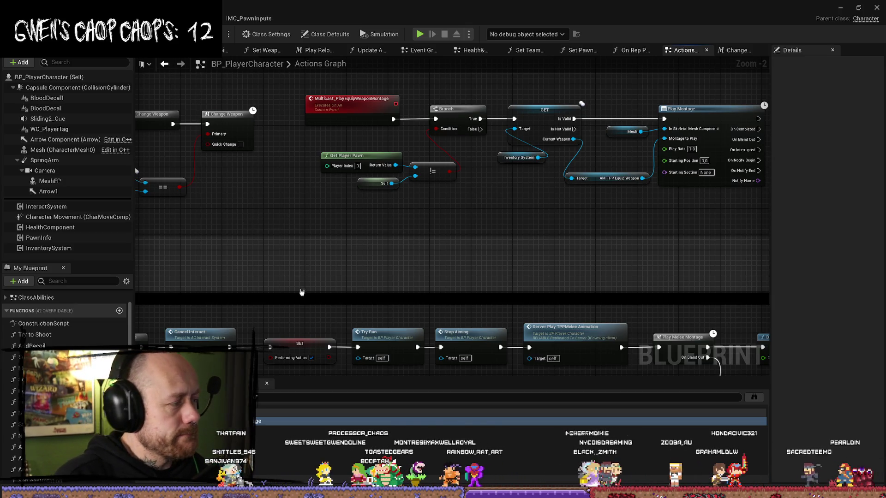
pyautogui.moveTo(271, 212); pyautogui.dragTo(362, 229)
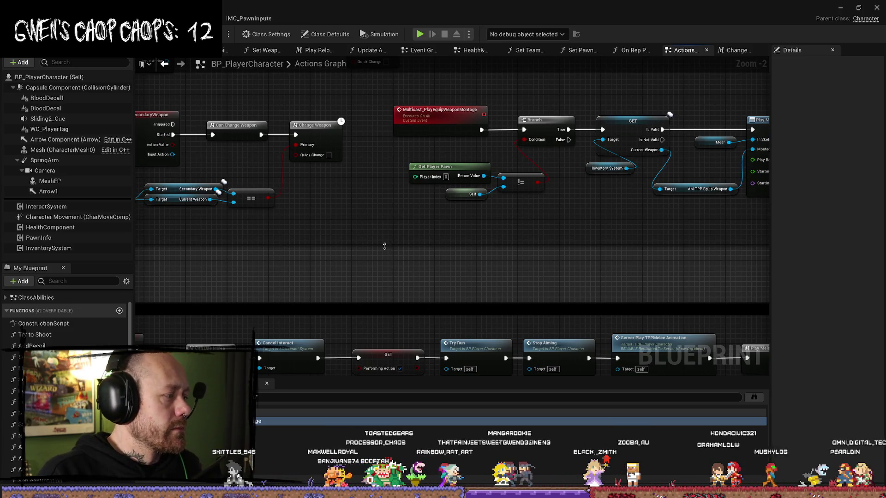
pyautogui.moveTo(398, 255); pyautogui.dragTo(415, 254)
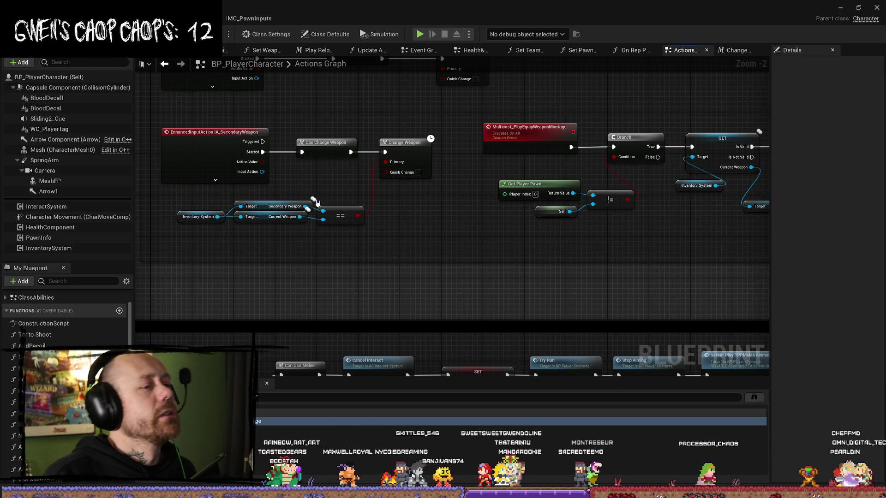
pyautogui.moveTo(501, 221)
pyautogui.mouseDown()
pyautogui.moveTo(478, 275)
pyautogui.moveTo(410, 337)
pyautogui.mouseUp()
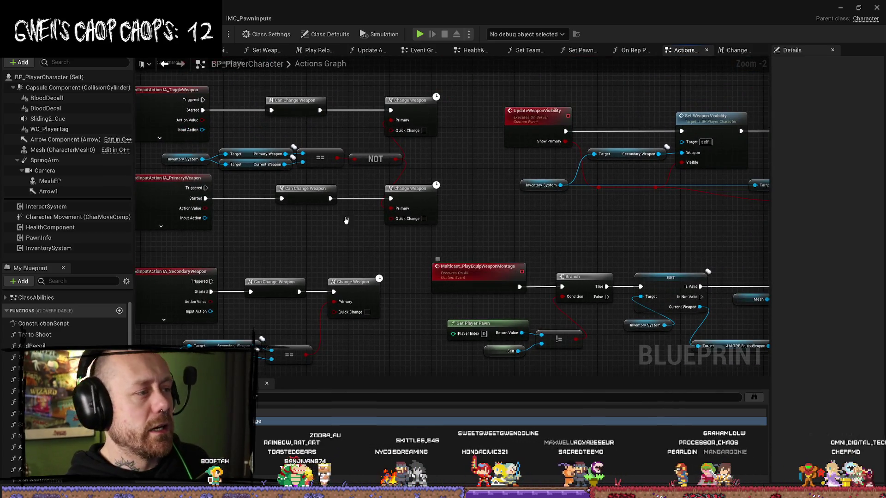
pyautogui.hotkey('ctrl', 's')
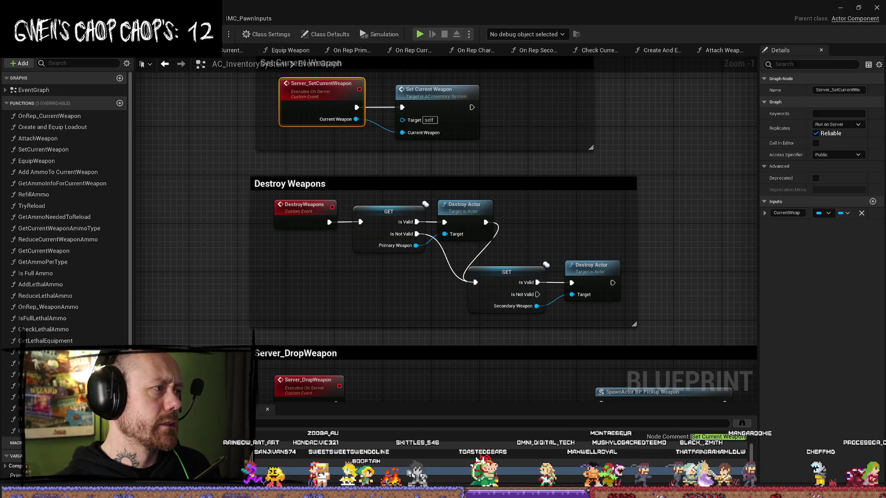
# Step: Locate the Server_SetCurrentWeapon event in AC_InventorySystem's Event Graph
pyautogui.scroll(-4, 569, 172)
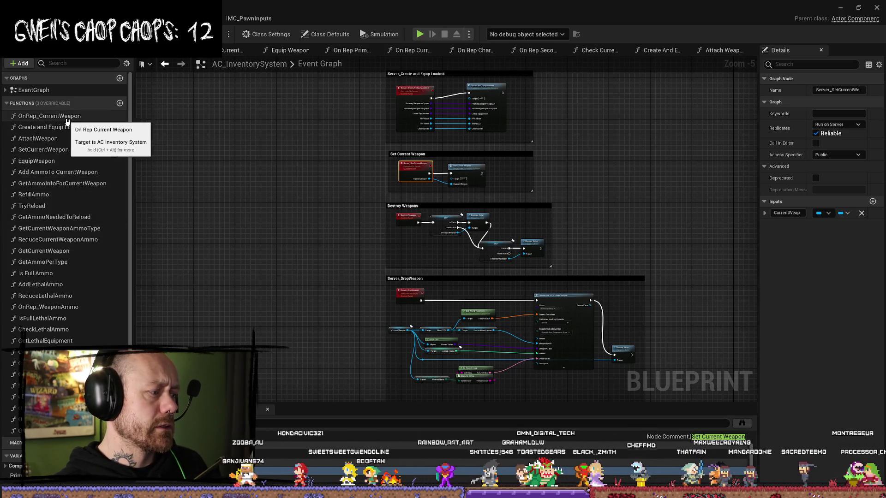
pyautogui.scroll(-6, 65, 208)
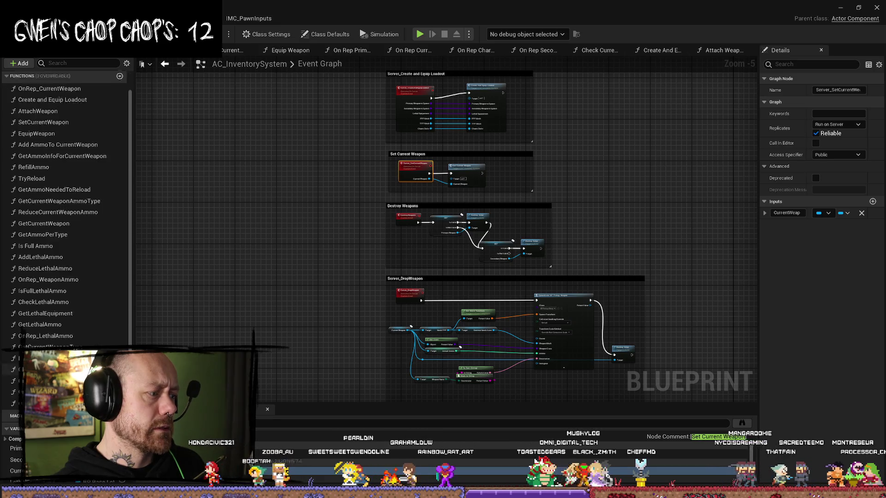
pyautogui.scroll(9, 69, 184)
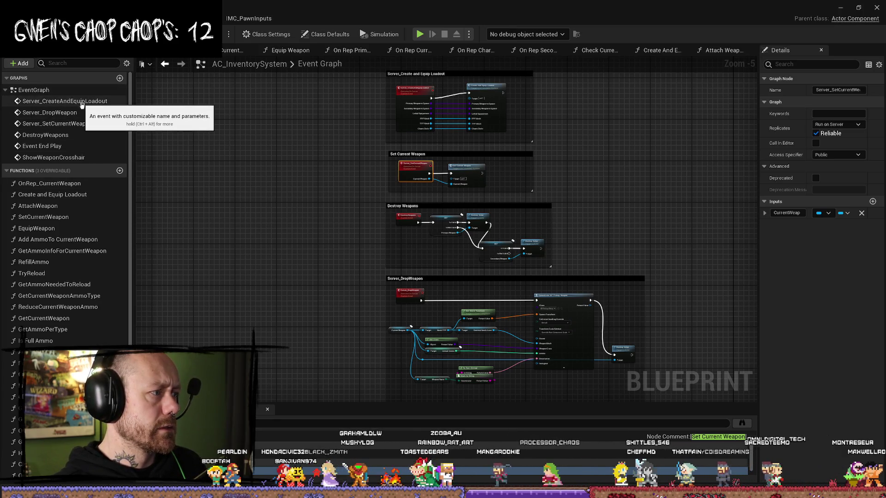
pyautogui.doubleClick(84, 123)
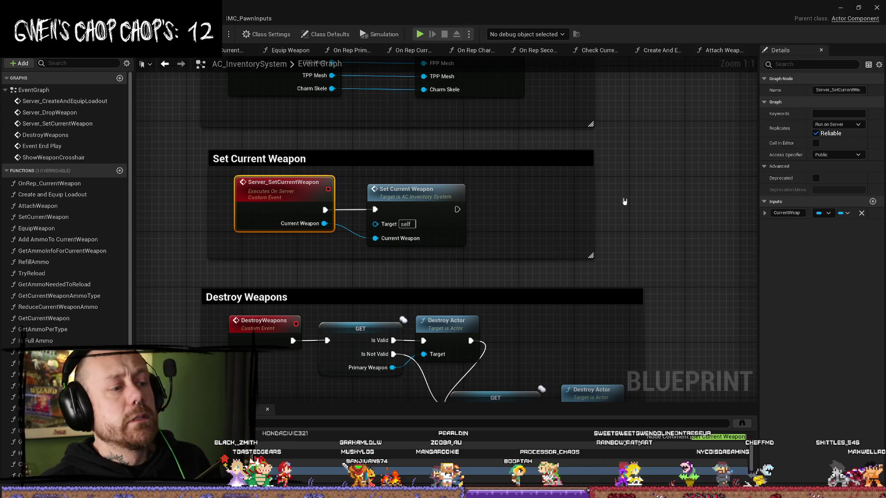
# Step: Open the Set Current Weapon function to see how Current Weapon is set, then return to the Actions Graph
pyautogui.click(457, 204)
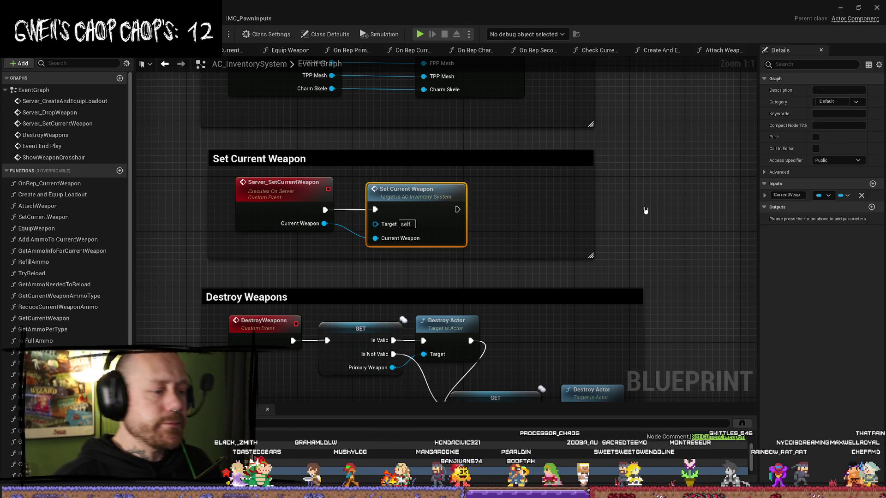
pyautogui.scroll(-2, 515, 200)
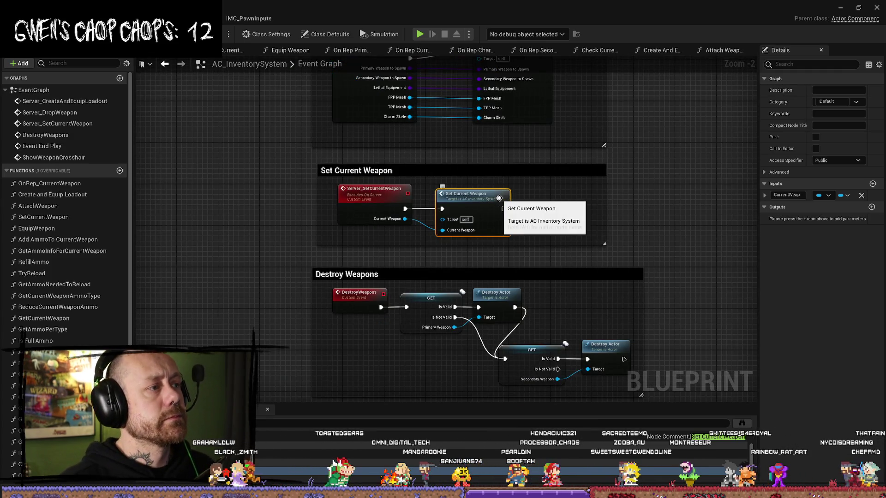
pyautogui.doubleClick(507, 199)
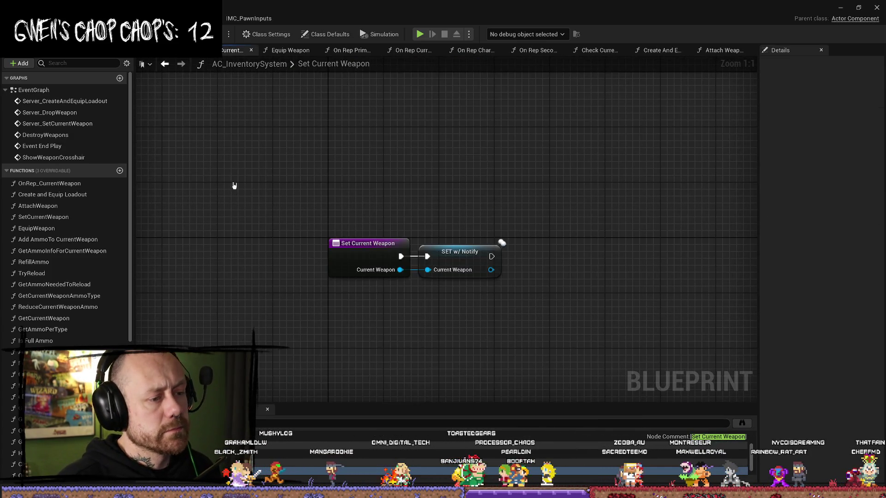
pyautogui.hotkey('alt', 'Tab')
pyautogui.scroll(-1, 478, 231)
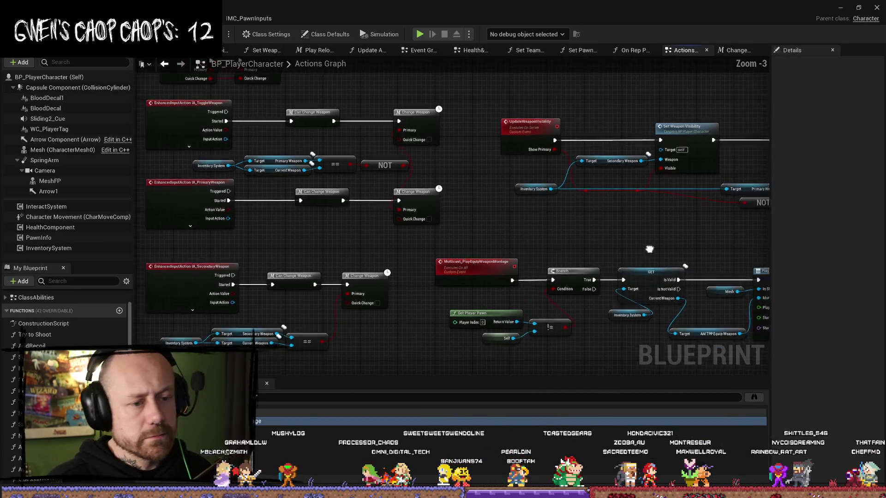
pyautogui.rightClick(571, 224)
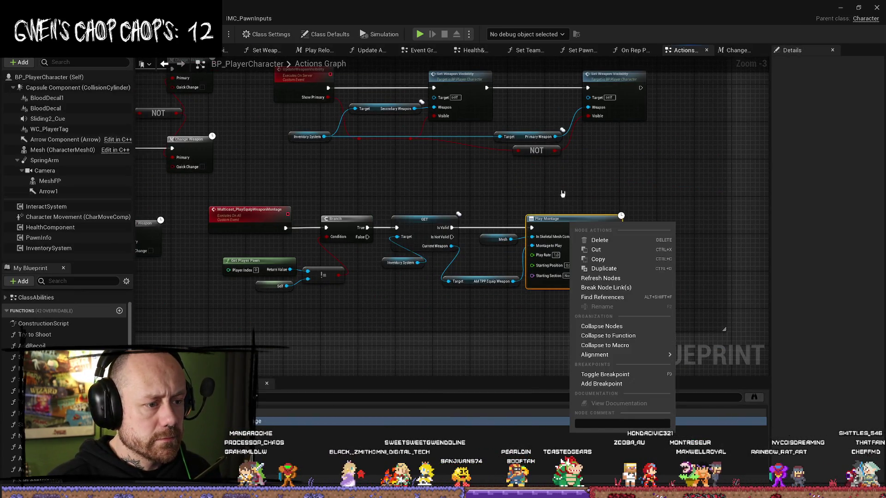
pyautogui.click(562, 207)
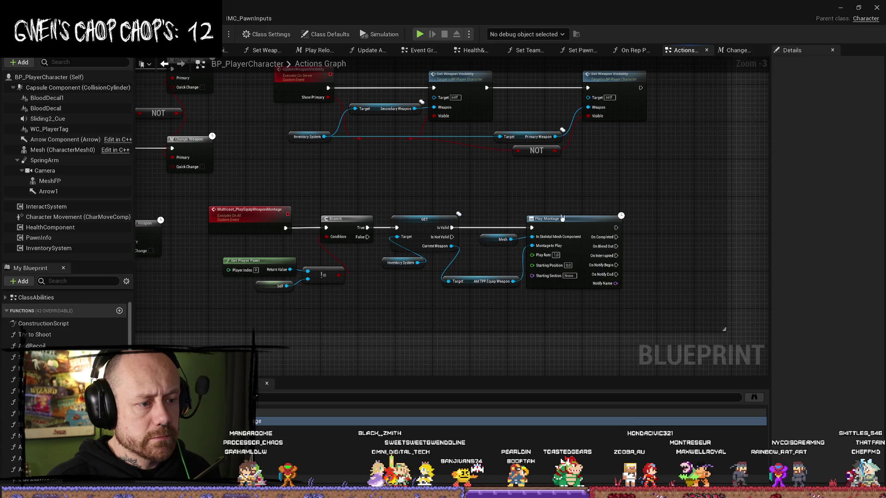
pyautogui.click(471, 282)
pyautogui.scroll(2, 485, 321)
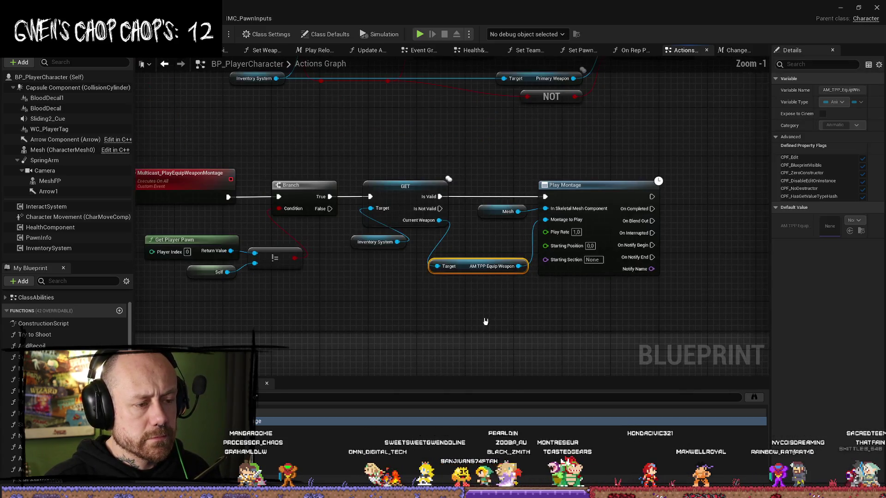
pyautogui.scroll(1, 484, 319)
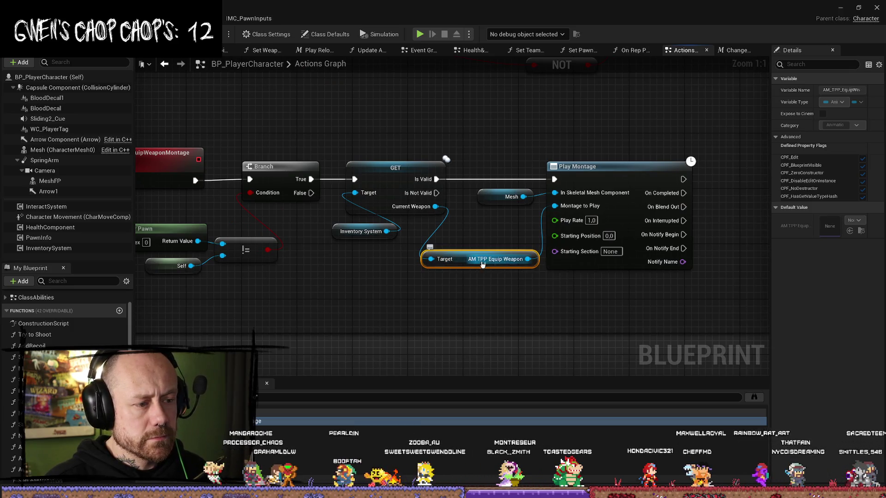
pyautogui.rightClick(506, 265)
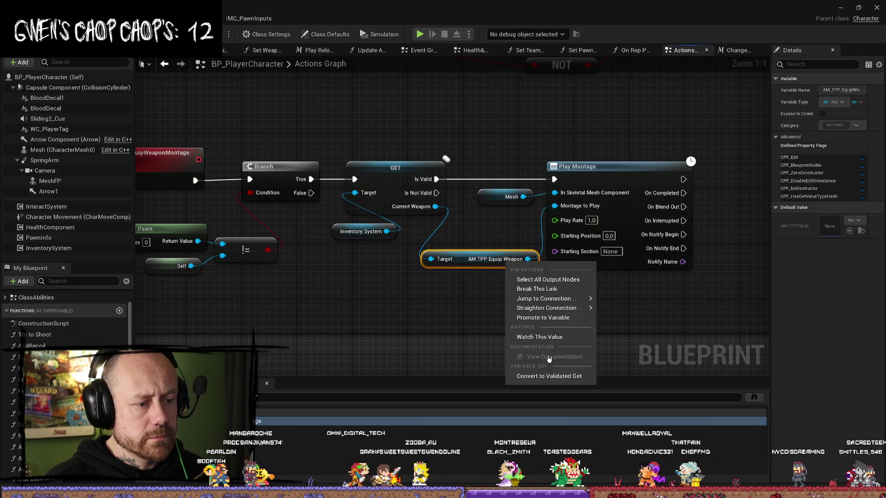
pyautogui.click(461, 309)
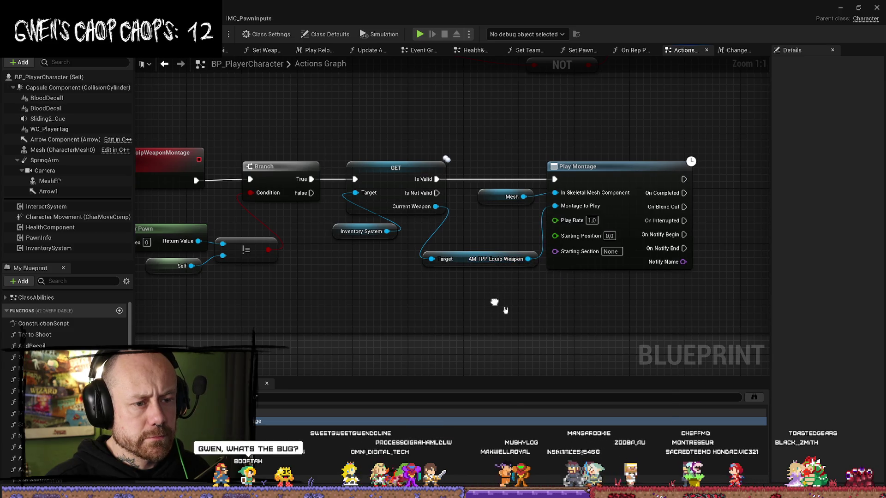
pyautogui.rightClick(490, 295)
pyautogui.click(467, 312)
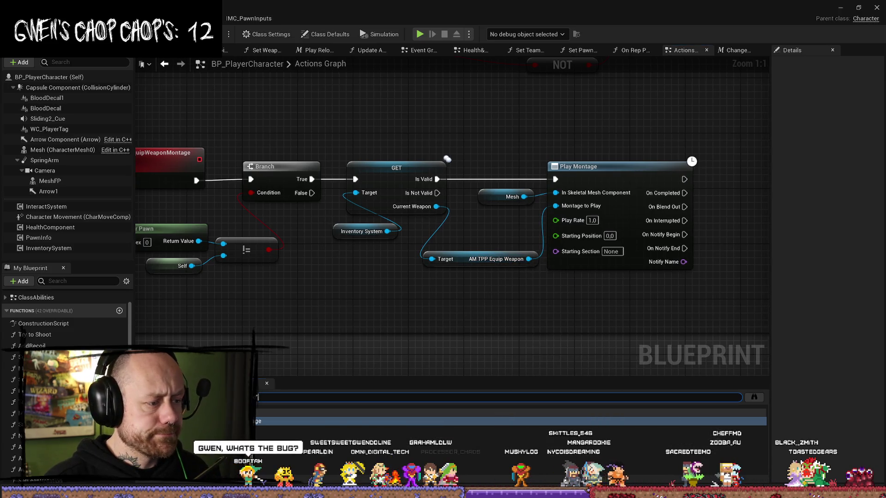
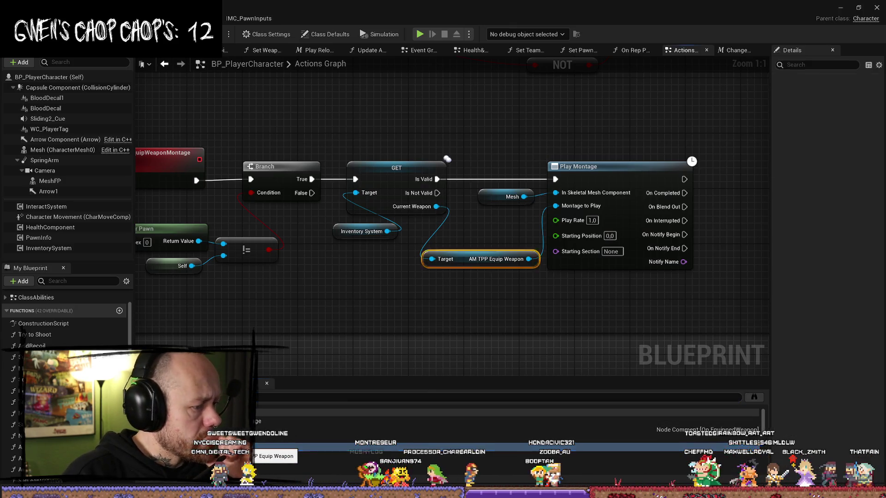
# Step: Jump to the AM TPP Equip Weapon getter, then to the Equip Weapon Montage call
pyautogui.doubleClick(276, 449)
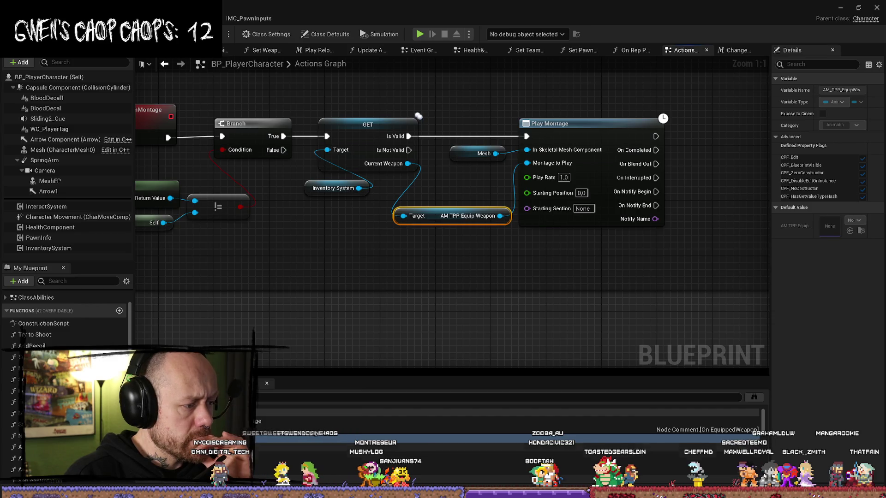
pyautogui.doubleClick(258, 461)
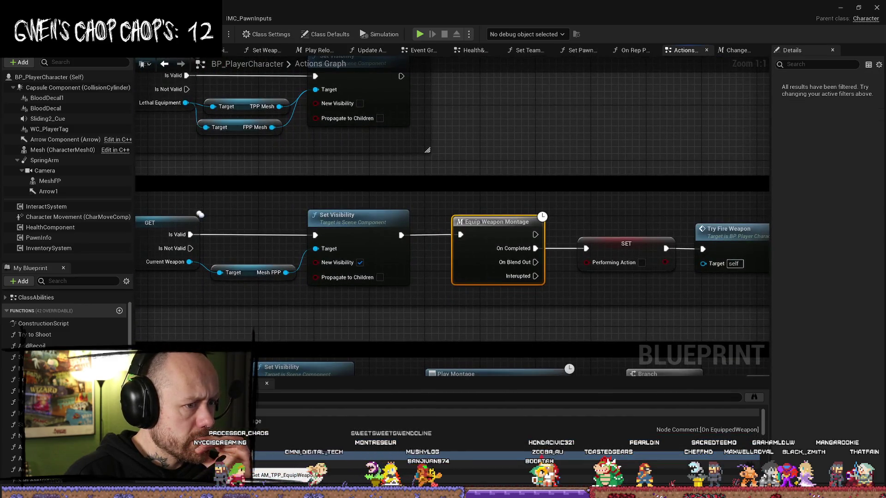
pyautogui.scroll(-4, 451, 271)
pyautogui.scroll(1, 450, 287)
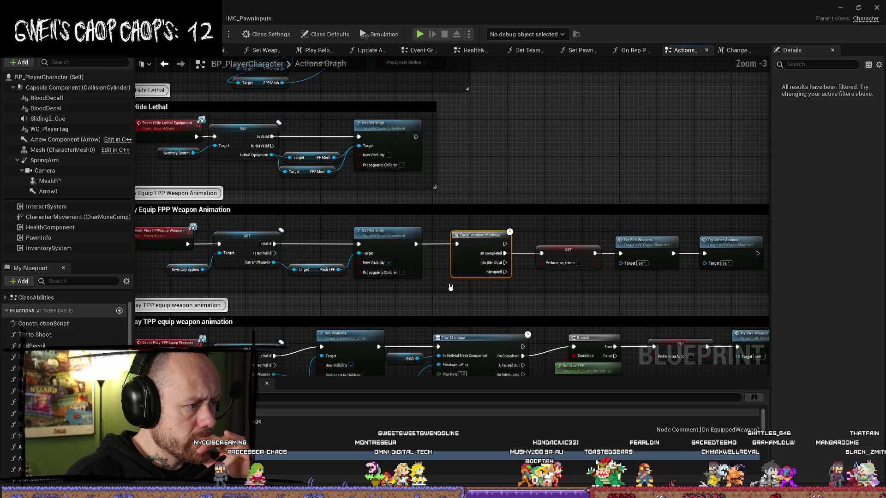
# Step: Pan through the FPP and TPP equip animation sections, following the TPP chain to its end
pyautogui.moveTo(224, 288); pyautogui.dragTo(278, 278)
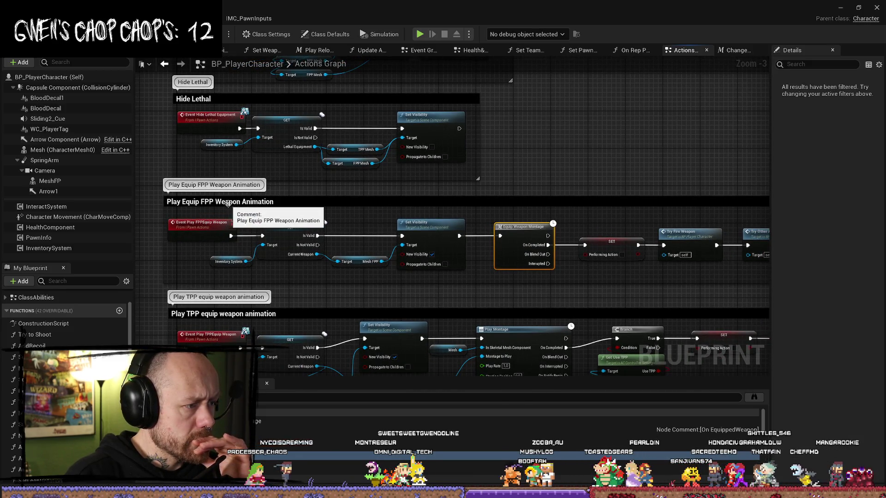
pyautogui.moveTo(228, 359); pyautogui.dragTo(208, 289)
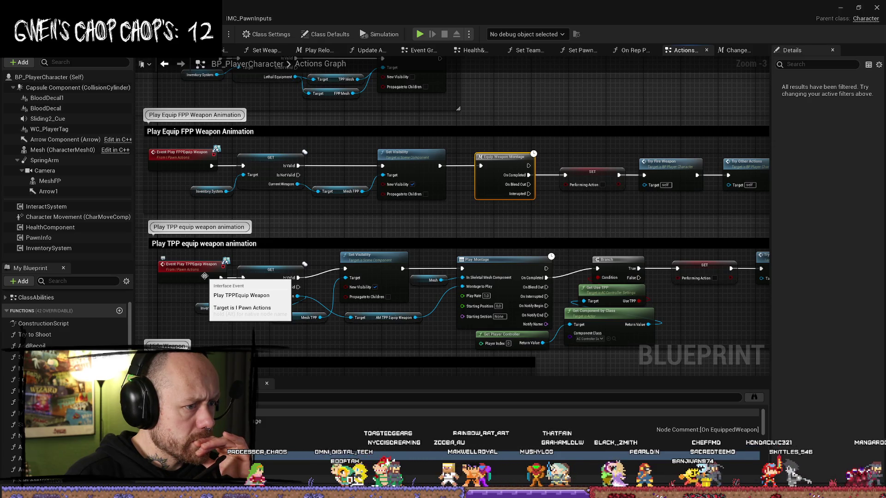
pyautogui.moveTo(204, 275)
pyautogui.mouseDown()
pyautogui.moveTo(263, 220)
pyautogui.moveTo(249, 220)
pyautogui.mouseUp()
pyautogui.moveTo(638, 310); pyautogui.dragTo(505, 311)
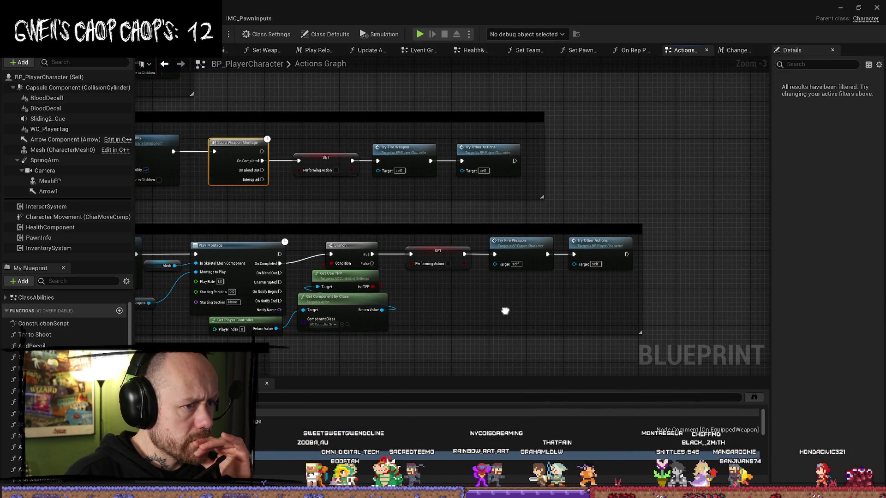
pyautogui.moveTo(505, 312); pyautogui.dragTo(361, 243)
pyautogui.scroll(-1, 387, 232)
# Step: Centre on the AM TPP Equip Weapon getter, then visit the Play FPPEquip Weapon and PickUp weapon calls
pyautogui.click(378, 272)
pyautogui.press('f')
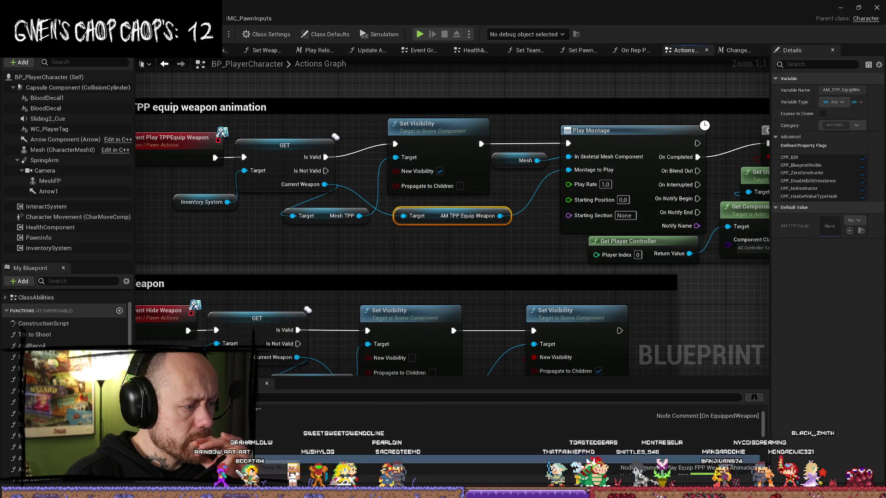
pyautogui.doubleClick(588, 458)
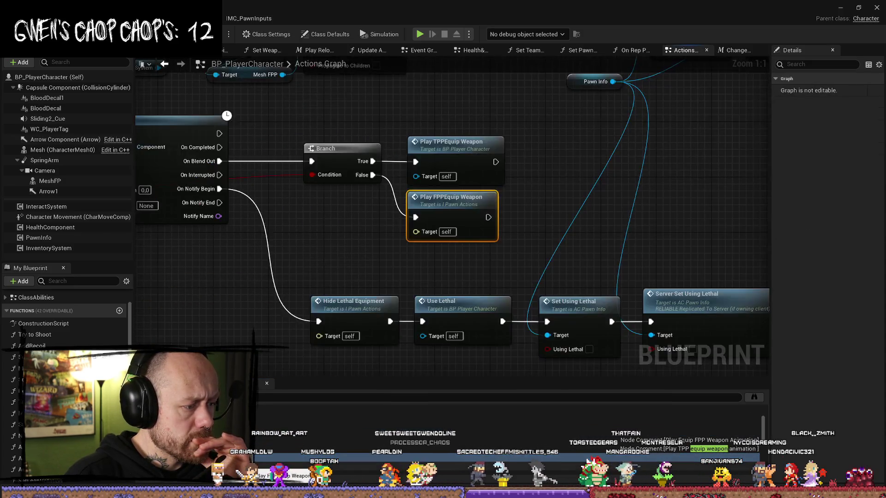
pyautogui.scroll(-3, 339, 258)
pyautogui.scroll(-2, 337, 260)
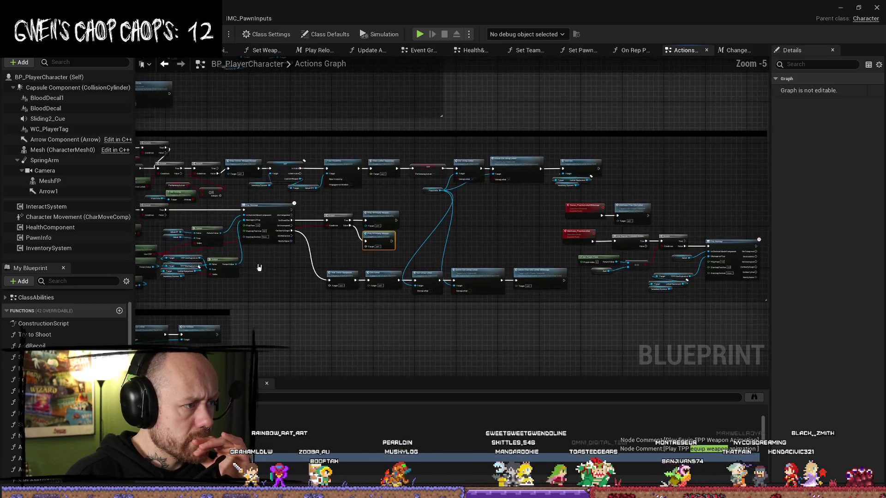
pyautogui.scroll(1, 232, 179)
pyautogui.scroll(1, 548, 315)
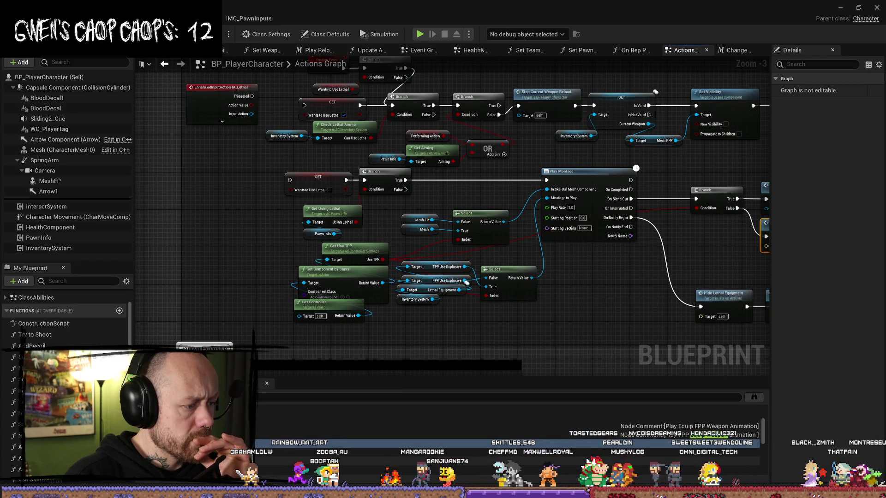
pyautogui.click(253, 455)
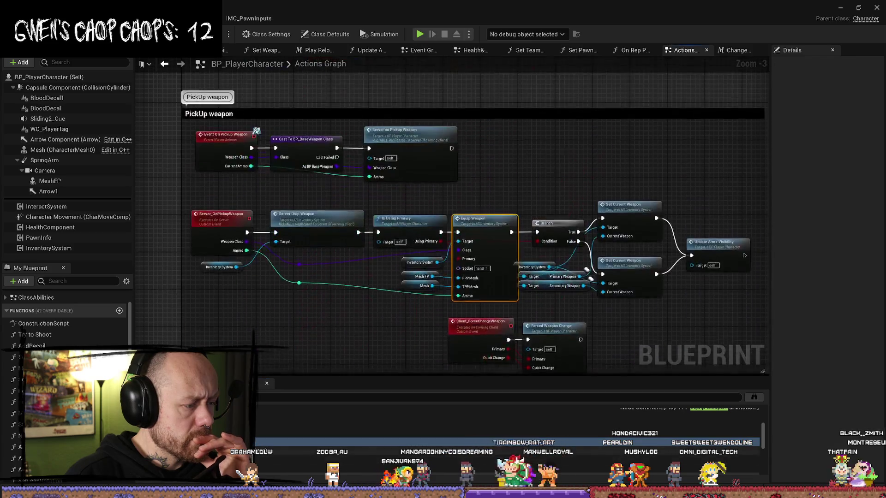
# Step: Review the On Weapon Equipped chain from Set Weapon Anim through the AND node and arms visibility call
pyautogui.click(251, 453)
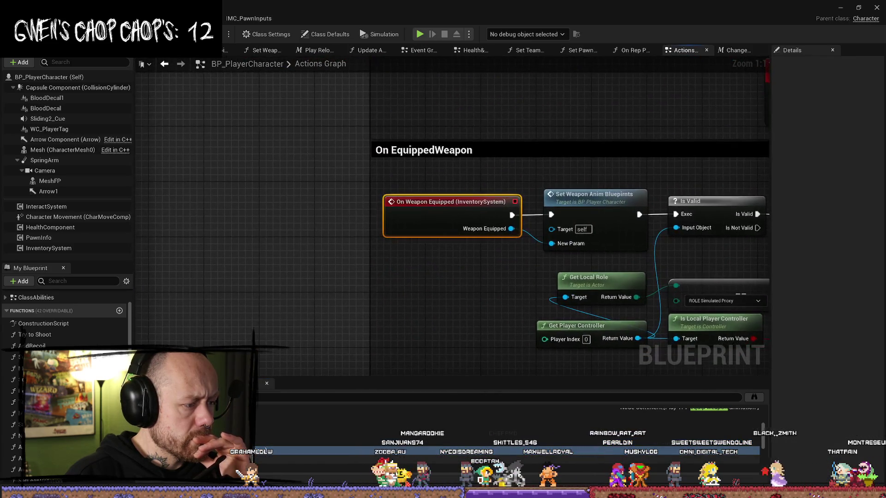
pyautogui.moveTo(350, 386)
pyautogui.mouseDown()
pyautogui.moveTo(329, 210)
pyautogui.moveTo(399, 209)
pyautogui.mouseUp()
pyautogui.scroll(-1, 398, 209)
pyautogui.moveTo(621, 185); pyautogui.dragTo(474, 192)
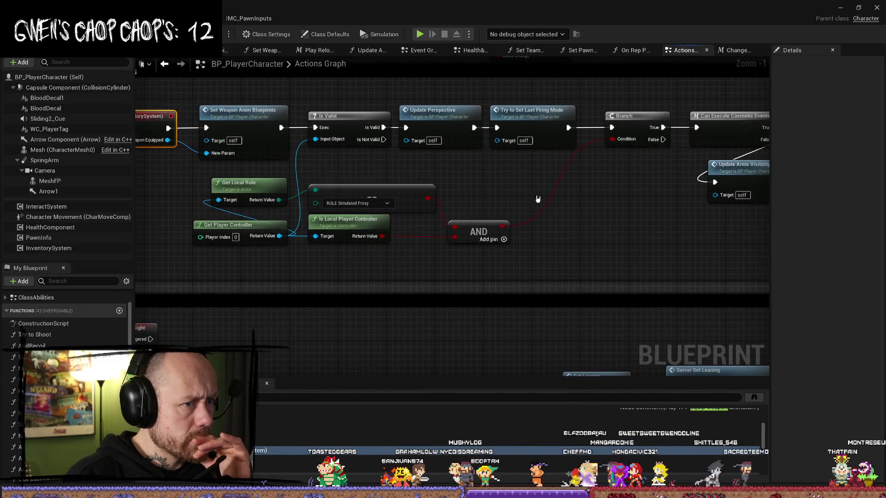
pyautogui.scroll(-1, 551, 199)
pyautogui.moveTo(619, 211)
pyautogui.mouseDown()
pyautogui.moveTo(422, 210)
pyautogui.moveTo(497, 212)
pyautogui.mouseUp()
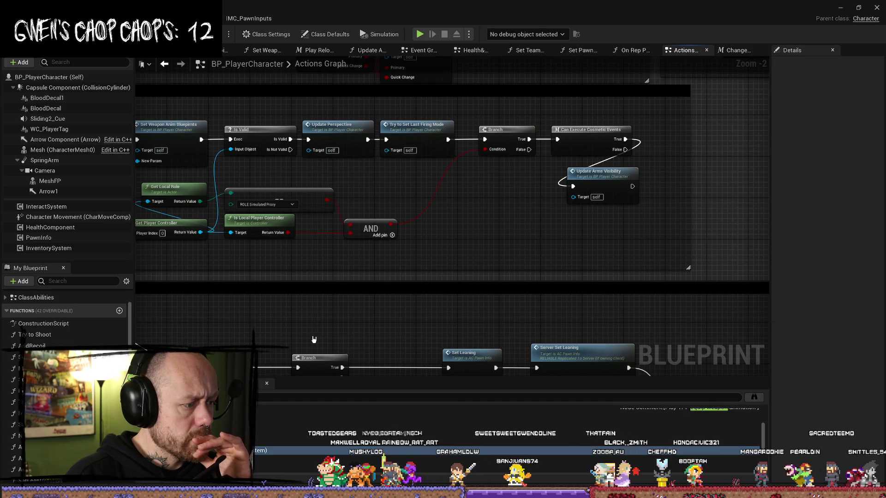
# Step: Jump to and select the Play TPPEquip Weapon node, then switch to the Change Weapon graph
pyautogui.click(415, 432)
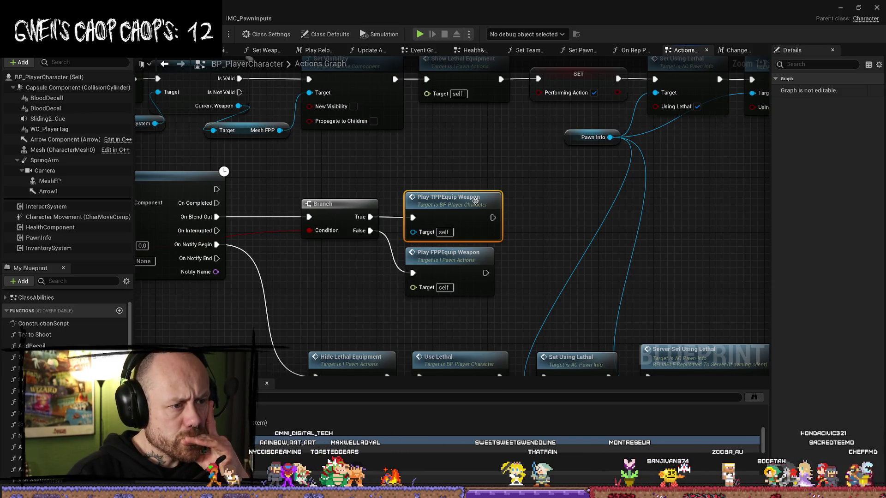
pyautogui.click(554, 196)
pyautogui.moveTo(554, 196); pyautogui.dragTo(462, 232)
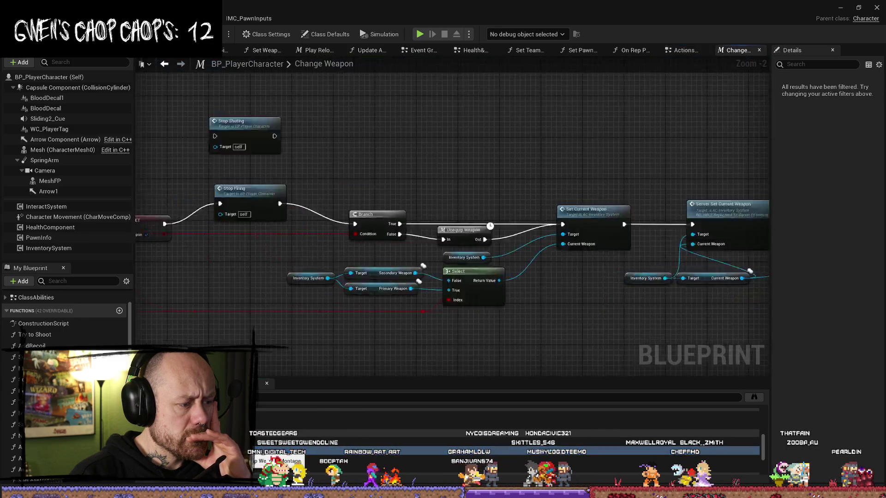
pyautogui.click(733, 49)
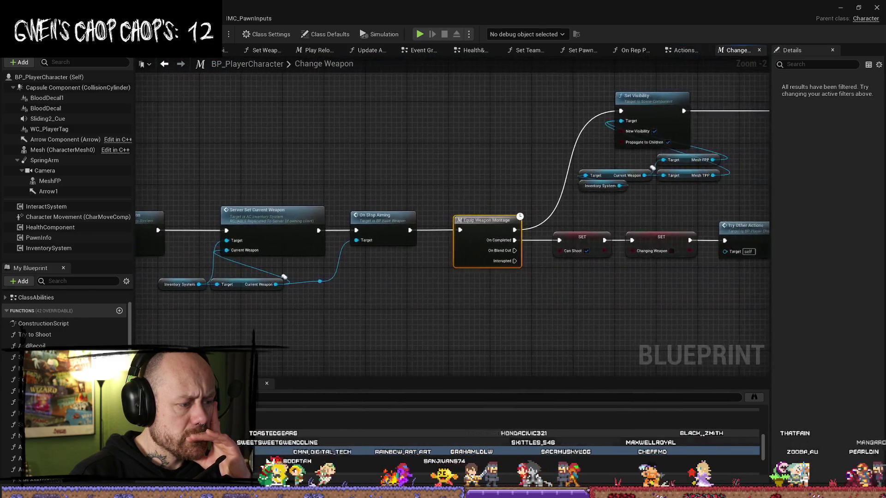
# Step: Locate and centre the Unequip Weapon macro node in the Change Weapon graph
pyautogui.scroll(-1, 285, 276)
pyautogui.scroll(-5, 323, 360)
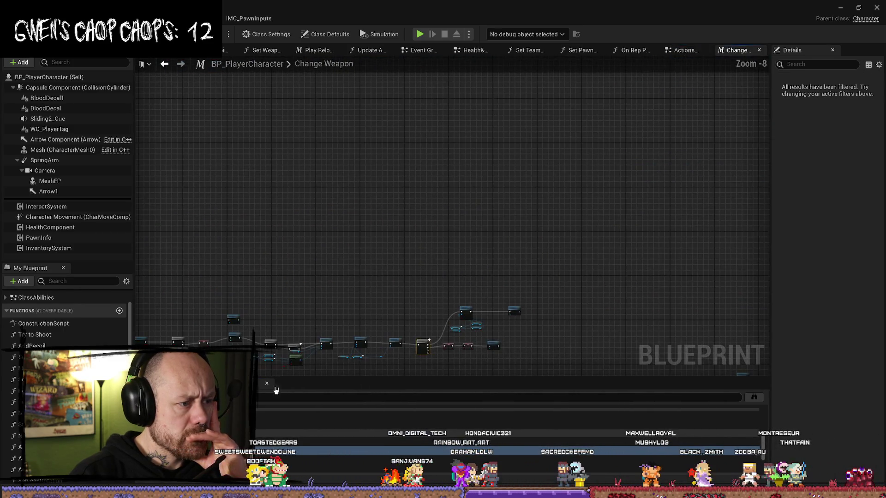
pyautogui.scroll(6, 313, 307)
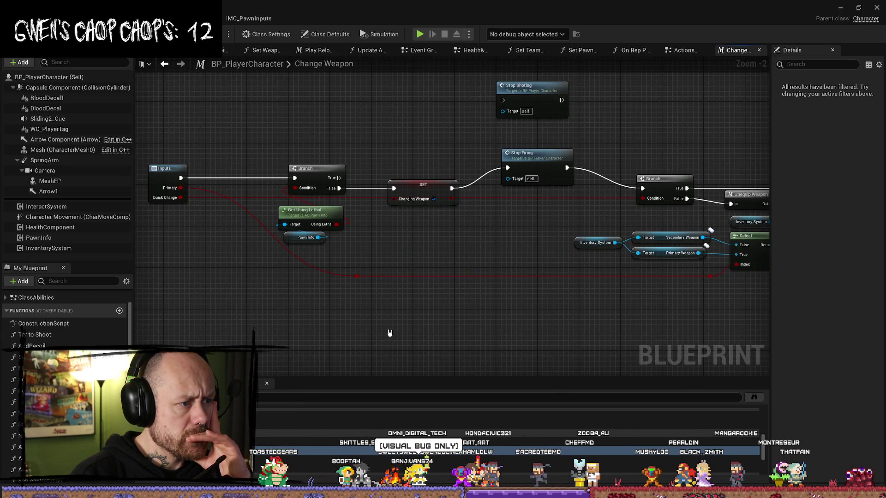
pyautogui.click(747, 194)
pyautogui.press('Home')
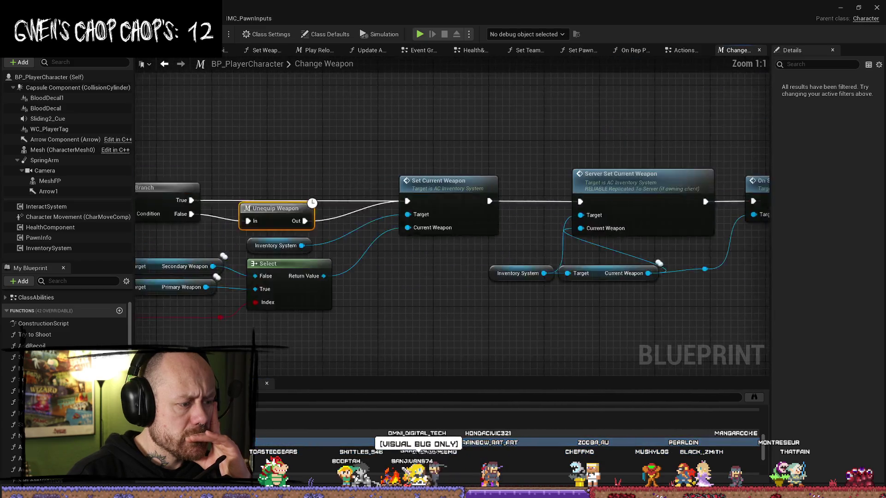
pyautogui.scroll(-7, 335, 319)
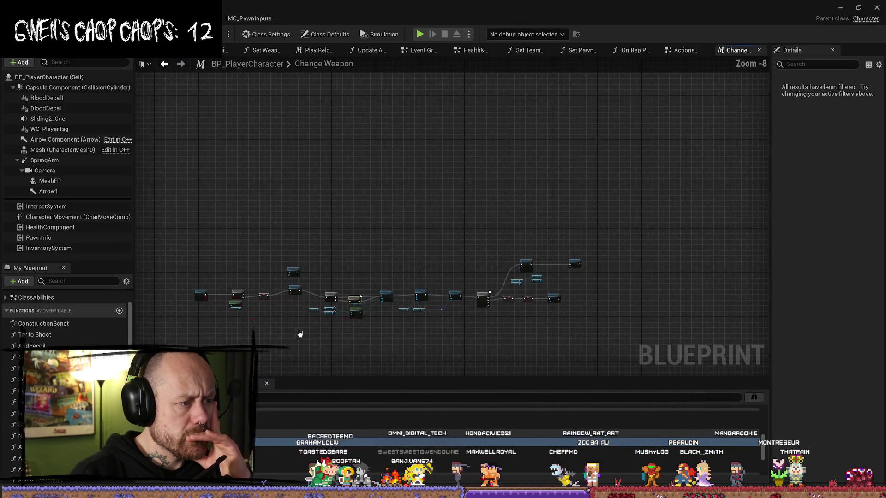
pyautogui.scroll(6, 301, 331)
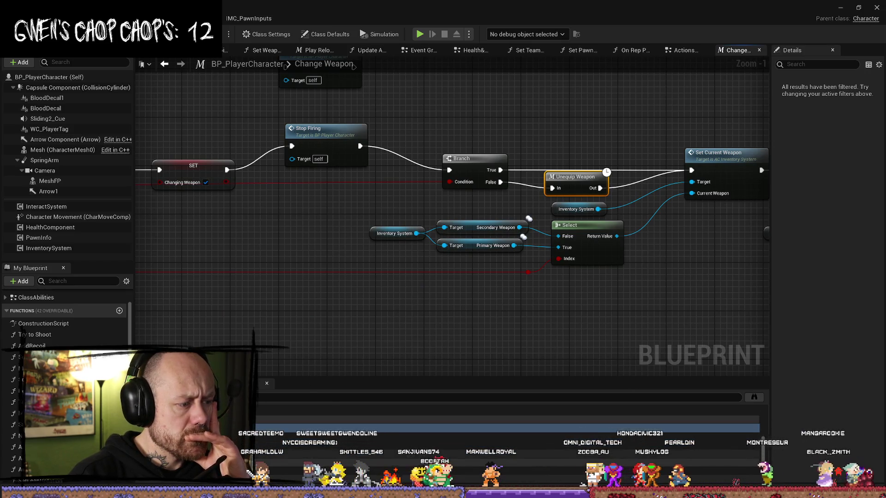
# Step: Check the Can Equip Melee Weapon and Unequip Weapon graphs, then move to Equip Weapon Montage
pyautogui.doubleClick(37, 401)
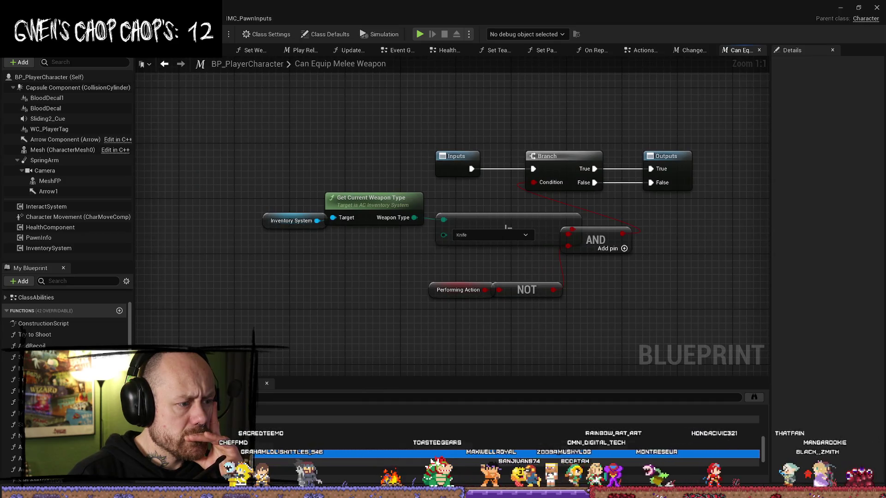
pyautogui.doubleClick(46, 458)
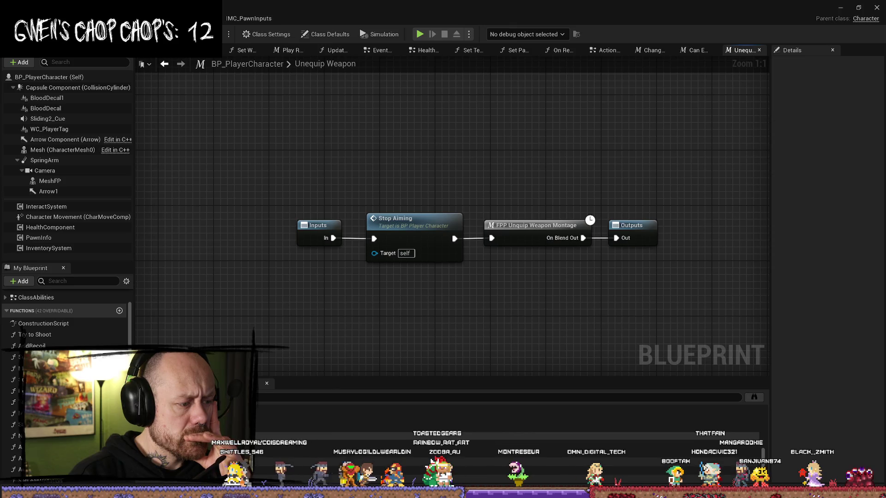
pyautogui.click(271, 406)
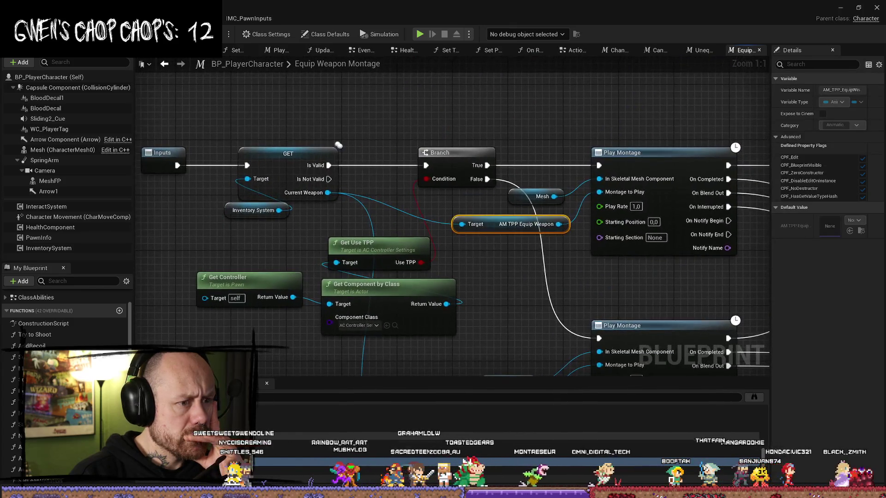
# Step: Review the Equip Weapon Montage graph, bringing its left side into view
pyautogui.scroll(-2, 486, 200)
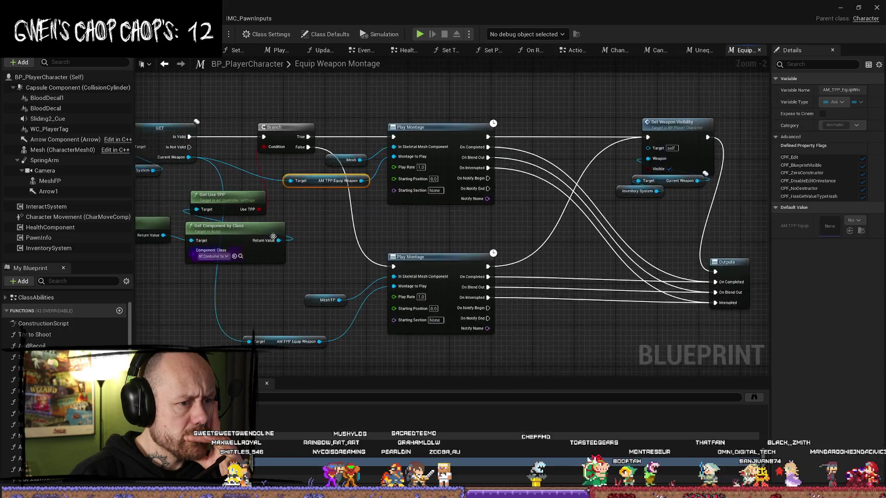
pyautogui.scroll(3, 487, 200)
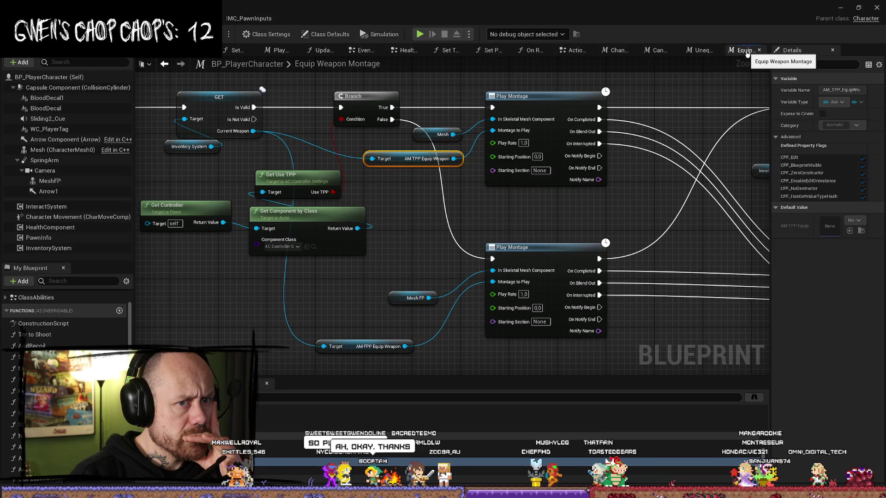
pyautogui.scroll(-2, 195, 189)
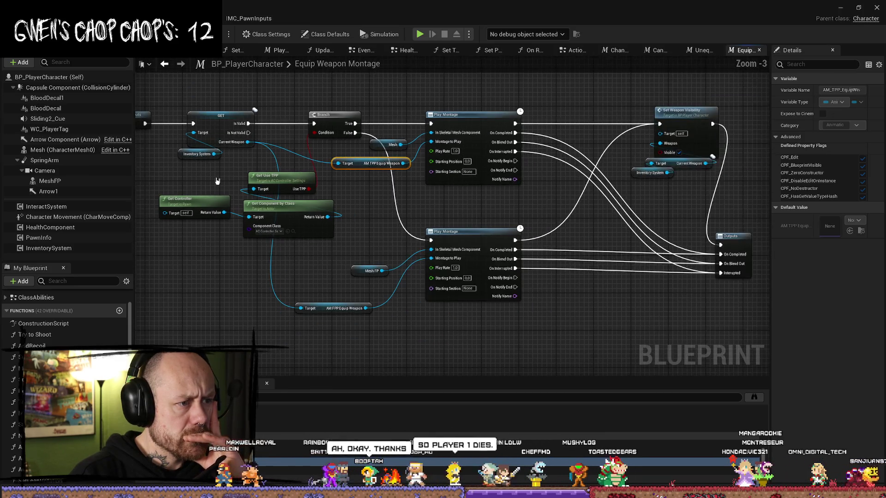
pyautogui.moveTo(195, 189); pyautogui.dragTo(279, 158)
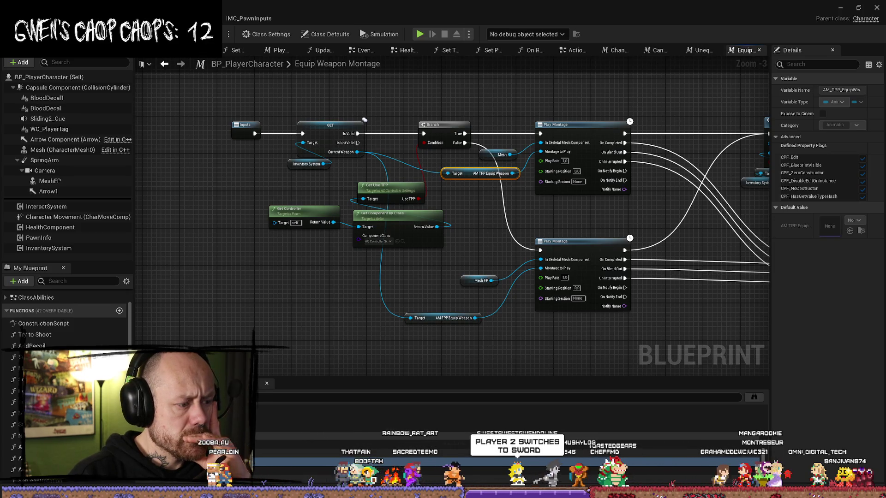
pyautogui.scroll(3, 363, 120)
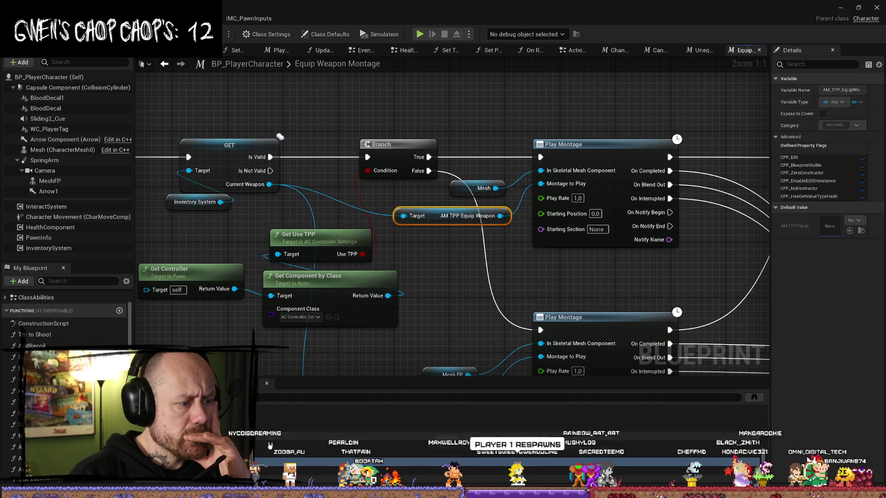
pyautogui.click(280, 137)
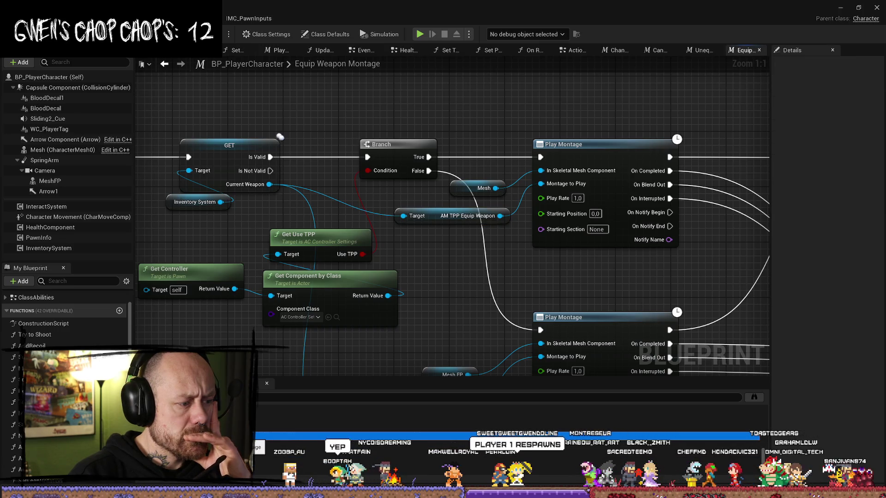
pyautogui.scroll(-5, 280, 301)
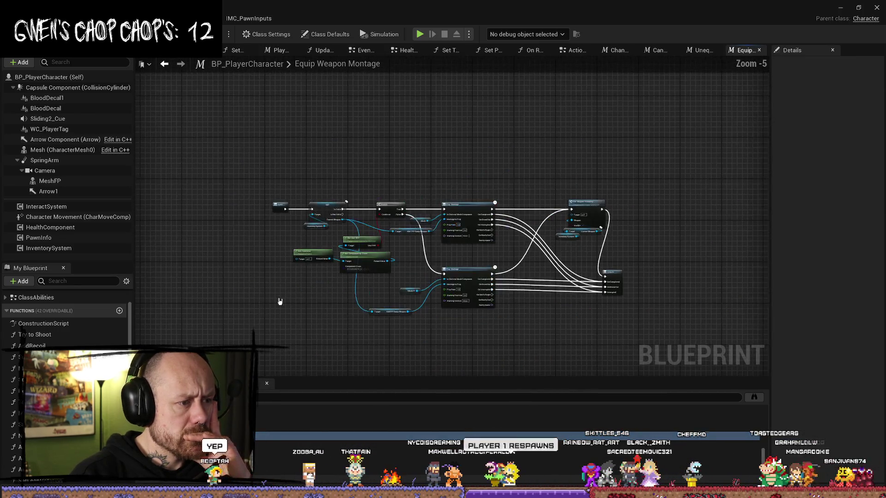
pyautogui.scroll(3, 280, 301)
# Step: Search My Blueprint for the weapon montage macros, inspect them, and jump to Multicast_PlayEquipWeaponMontage
pyautogui.click(64, 279)
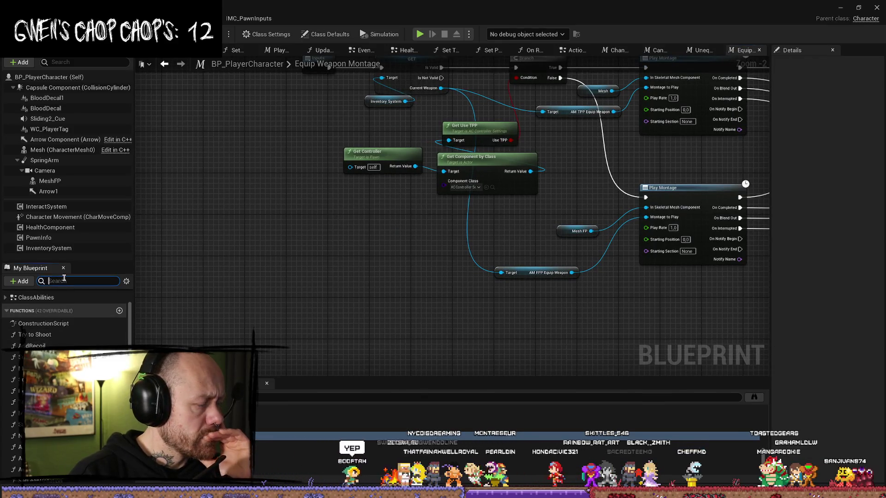
pyautogui.write('weapon mon')
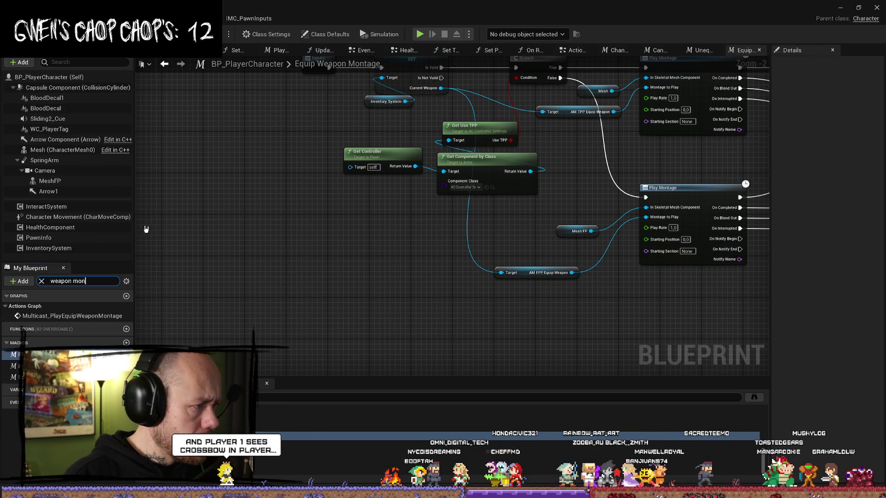
pyautogui.click(14, 354)
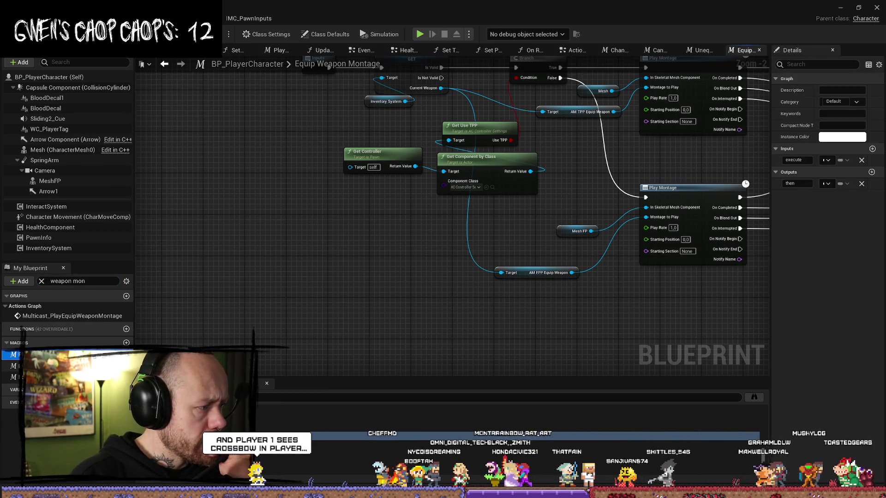
pyautogui.scroll(2, 364, 228)
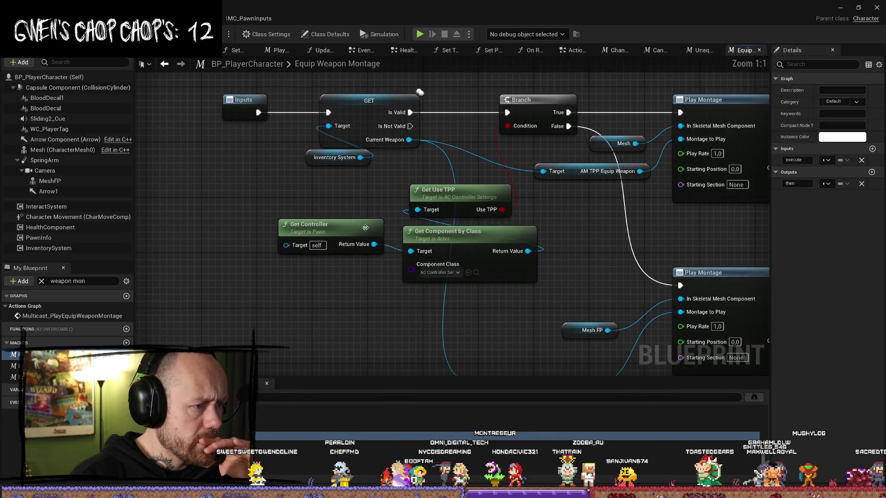
pyautogui.moveTo(359, 208); pyautogui.dragTo(340, 201)
pyautogui.click(14, 377)
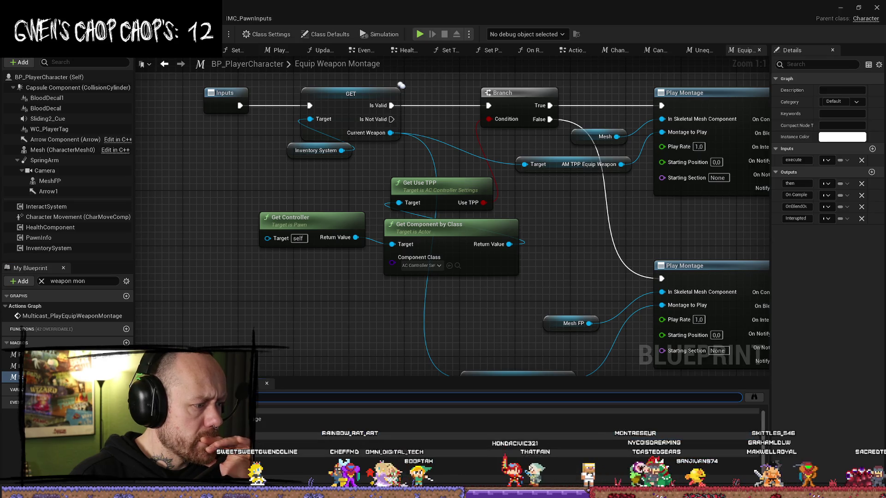
pyautogui.doubleClick(263, 419)
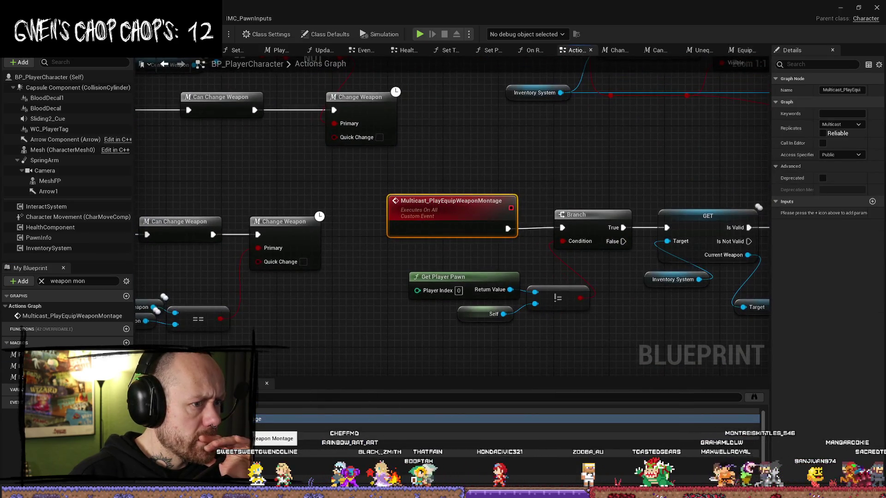
pyautogui.moveTo(453, 387)
pyautogui.mouseDown()
pyautogui.moveTo(446, 322)
pyautogui.moveTo(510, 305)
pyautogui.mouseUp()
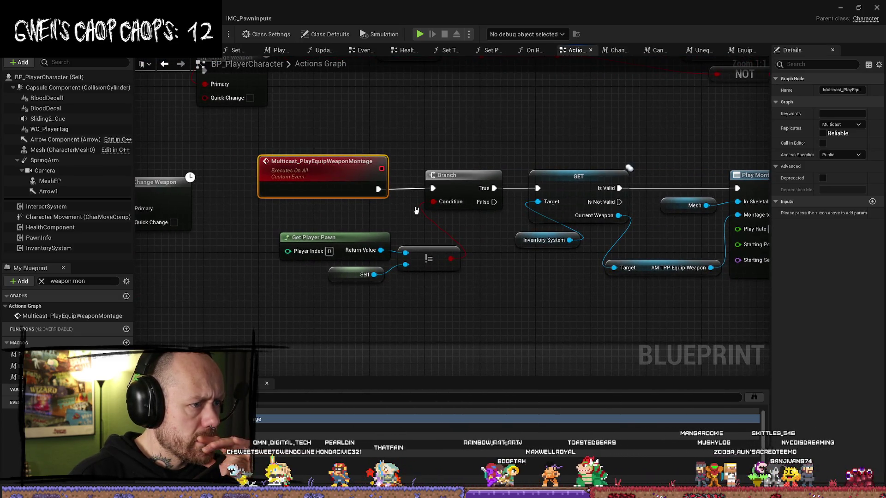
pyautogui.click(462, 134)
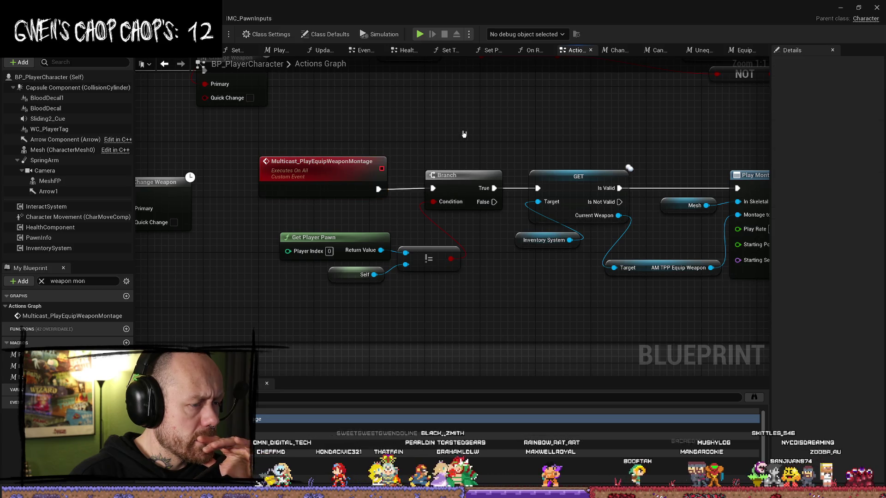
pyautogui.scroll(-4, 463, 135)
pyautogui.scroll(-3, 573, 234)
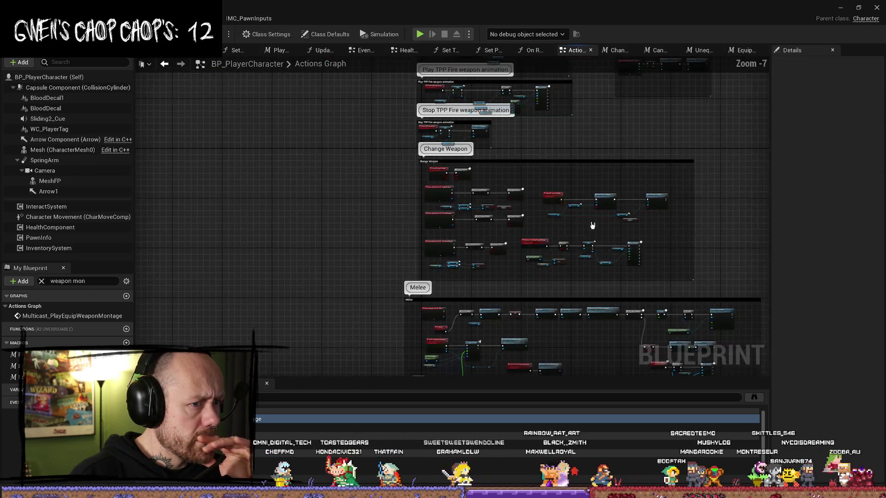
pyautogui.scroll(4, 585, 235)
pyautogui.moveTo(561, 220); pyautogui.dragTo(406, 231)
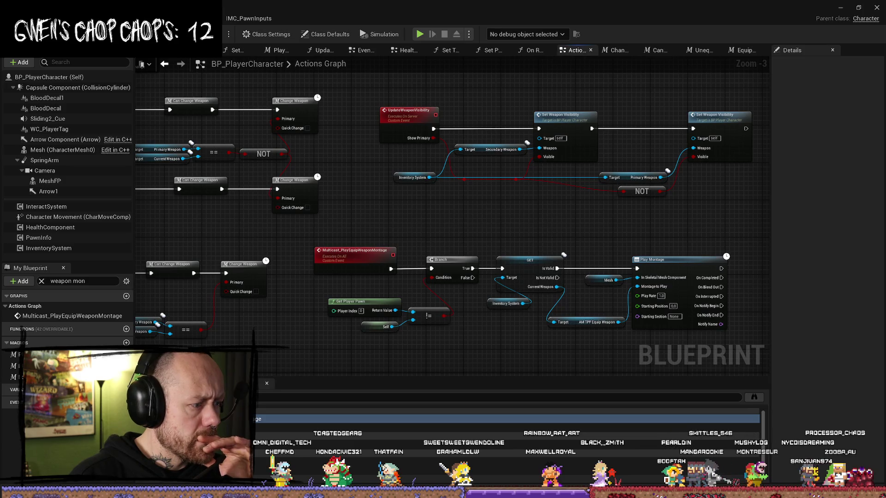
pyautogui.doubleClick(277, 418)
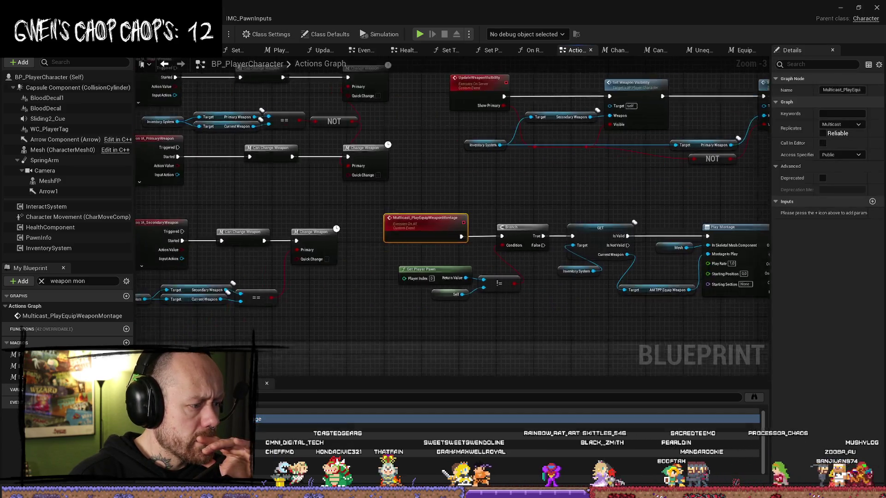
pyautogui.doubleClick(277, 427)
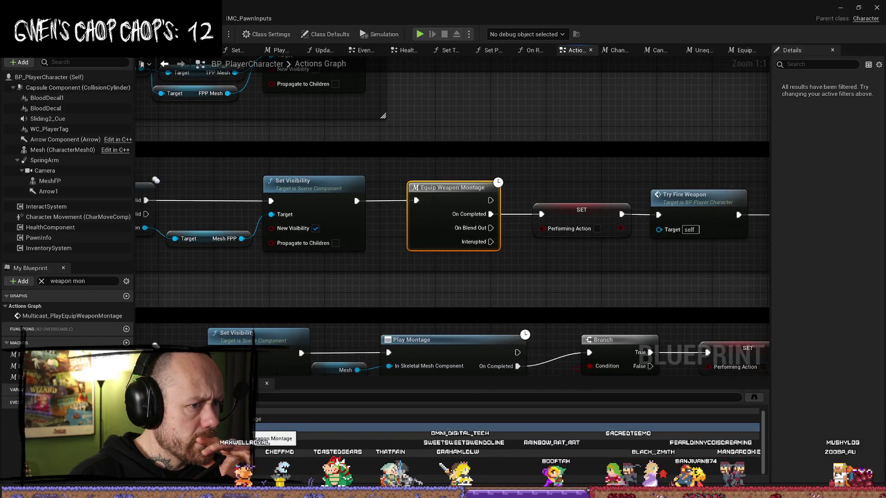
pyautogui.scroll(-2, 344, 306)
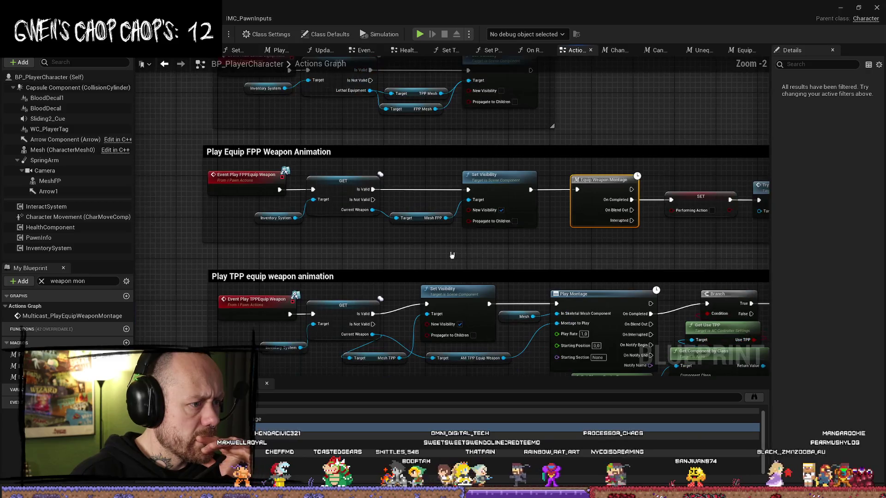
pyautogui.click(220, 179)
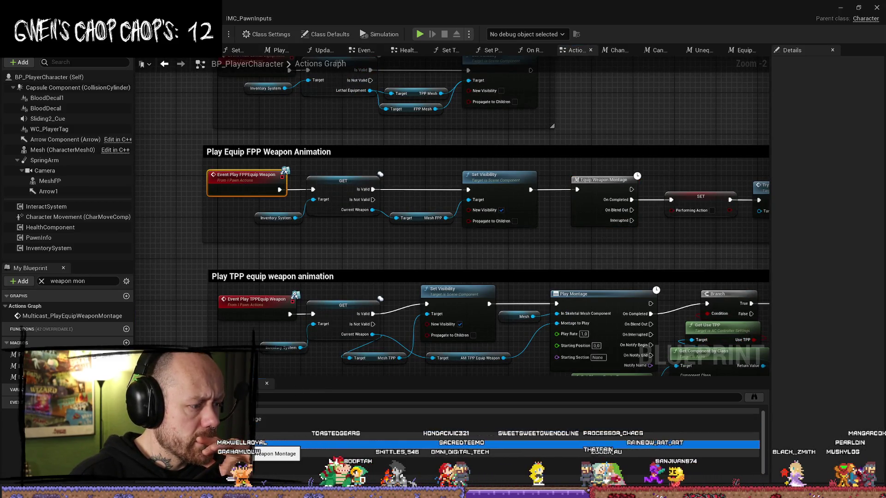
pyautogui.doubleClick(277, 443)
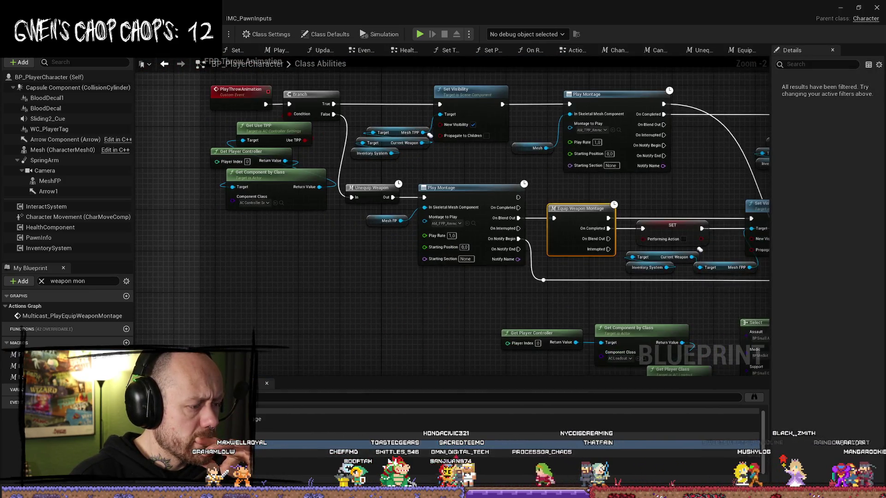
pyautogui.doubleClick(256, 463)
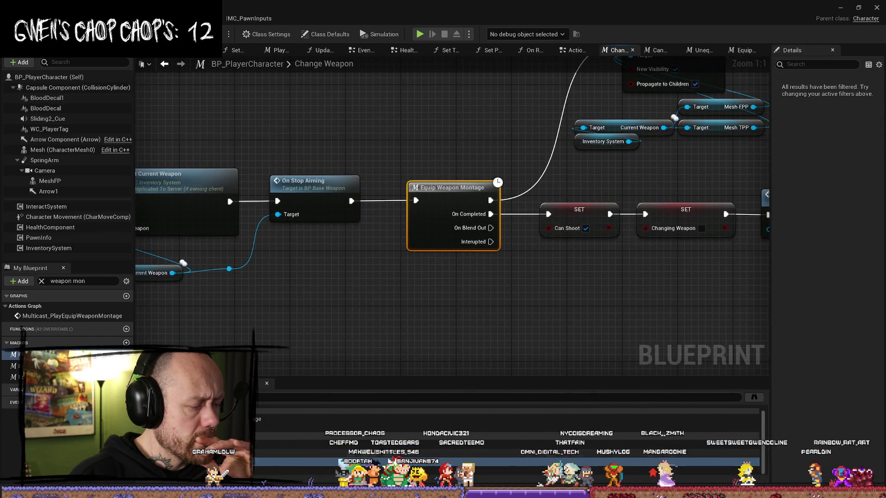
pyautogui.doubleClick(256, 474)
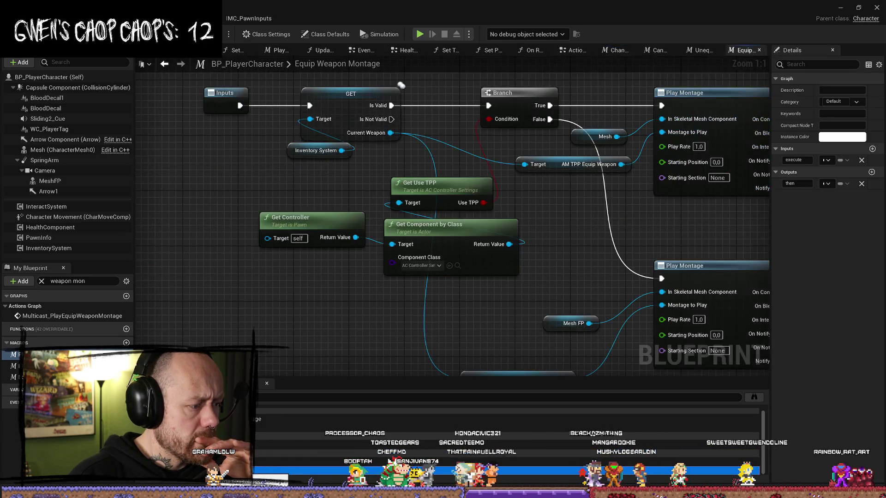
pyautogui.doubleClick(266, 454)
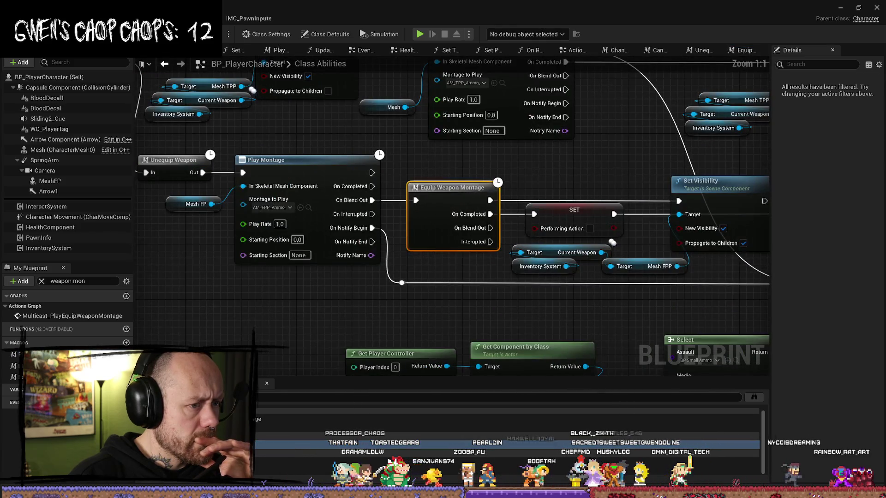
pyautogui.doubleClick(256, 419)
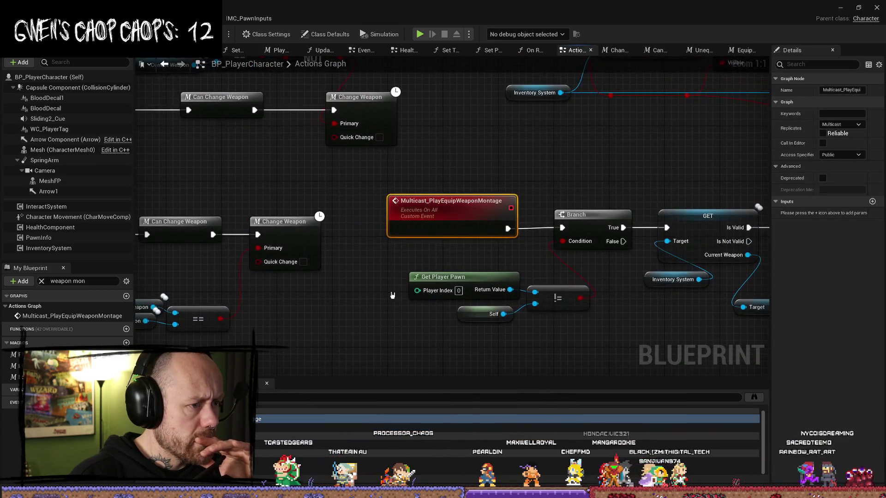
pyautogui.scroll(-2, 374, 291)
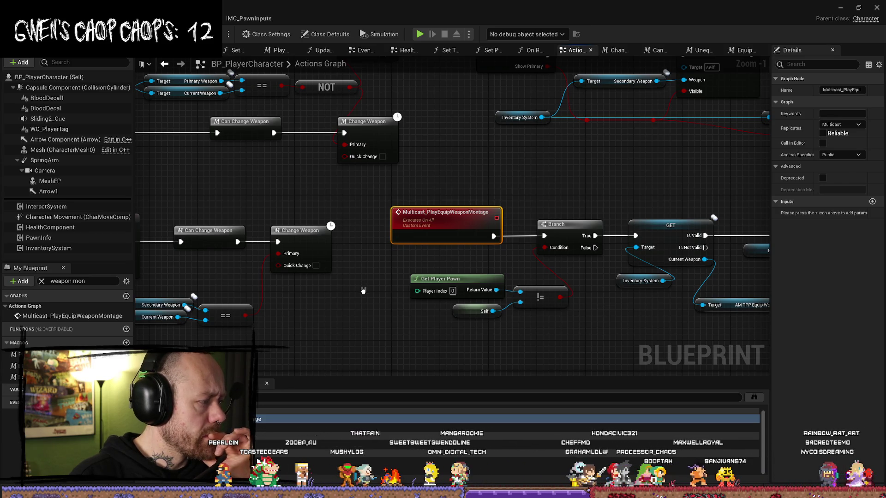
pyautogui.click(372, 291)
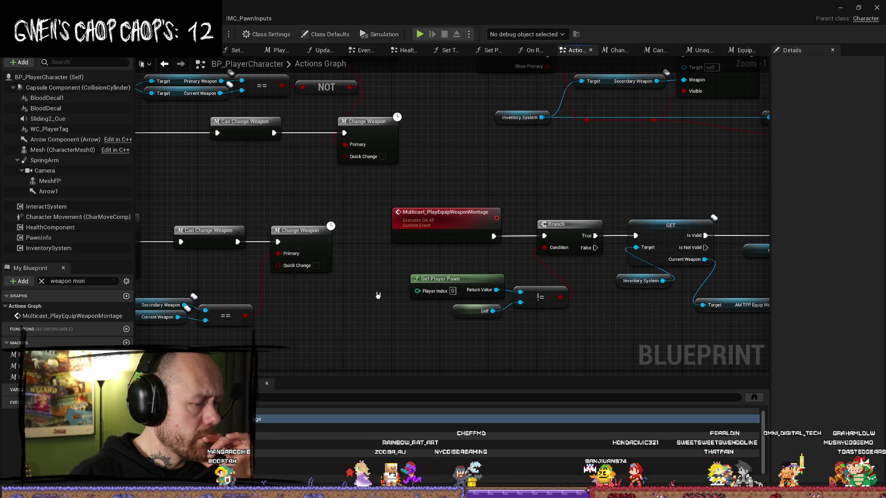
pyautogui.moveTo(377, 295); pyautogui.dragTo(388, 289)
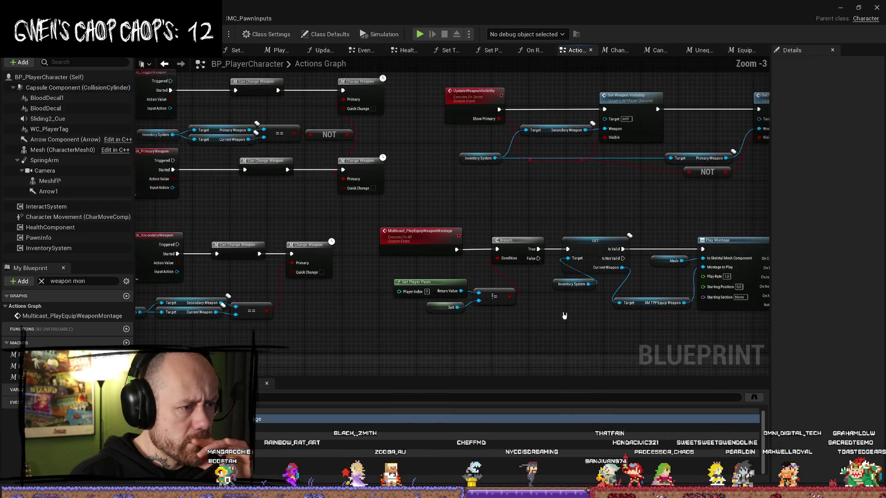
pyautogui.scroll(-2, 387, 289)
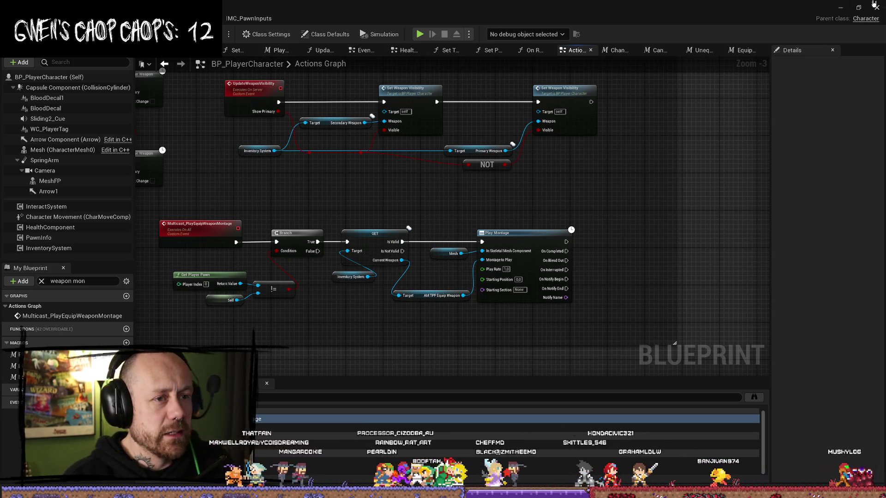
# Step: Start a Play In Editor test with the editor on the right and game client on the left
pyautogui.hotkey('alt', 'Tab')
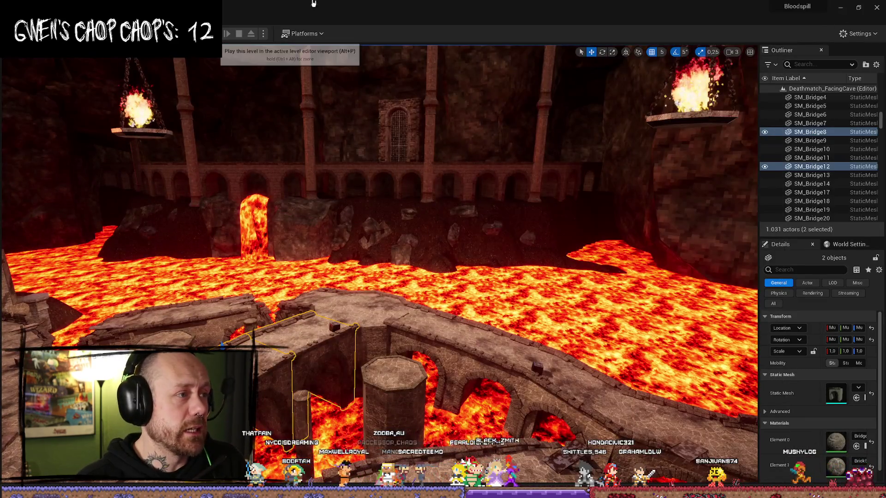
pyautogui.click(215, 34)
pyautogui.press('super+Right')
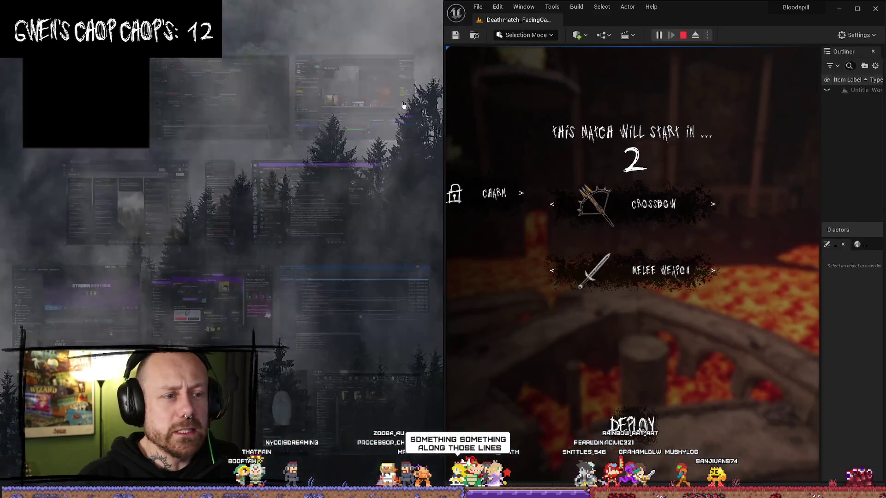
pyautogui.click(92, 138)
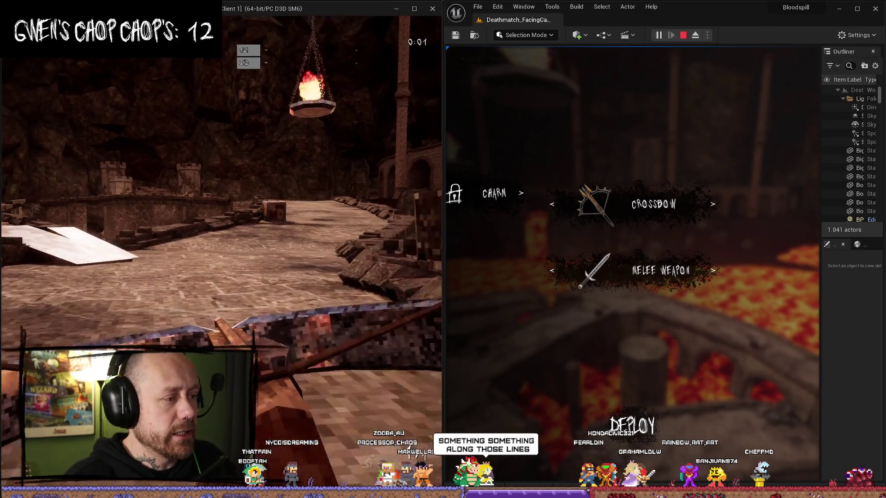
# Step: Walk the right player toward the castle gate and shoot the left client with the crossbow
pyautogui.press('w')
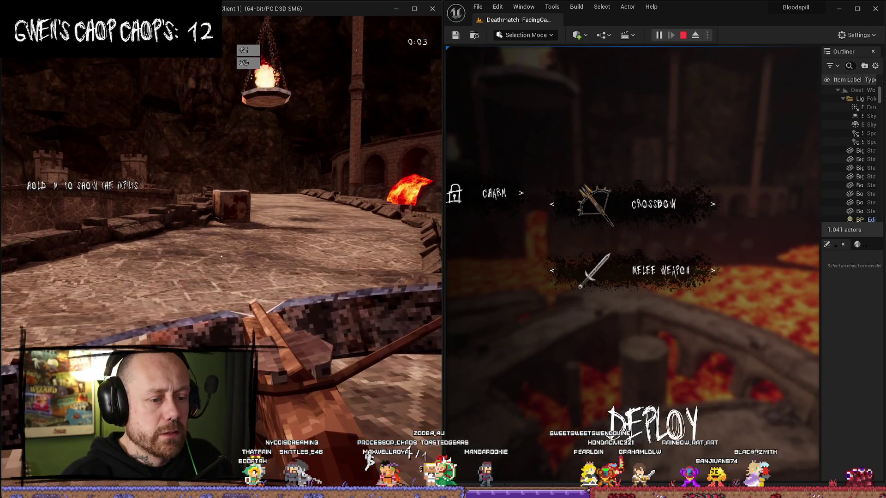
pyautogui.moveTo(632, 264)
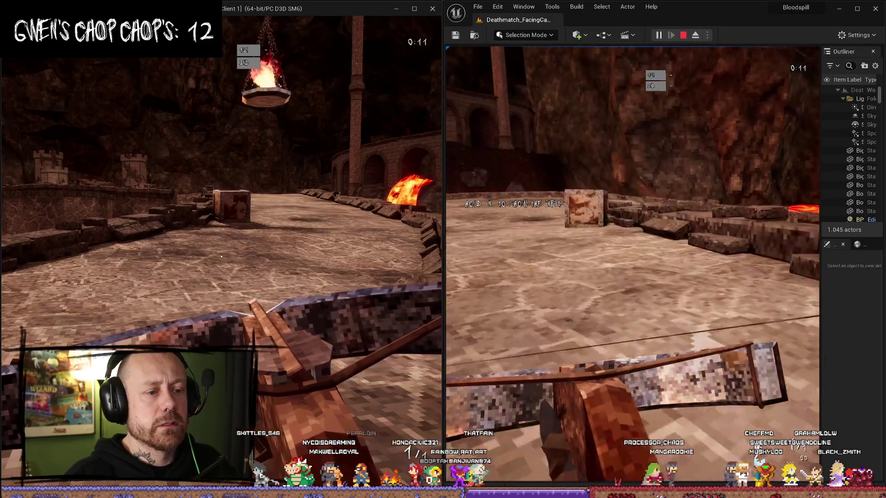
pyautogui.press('w')
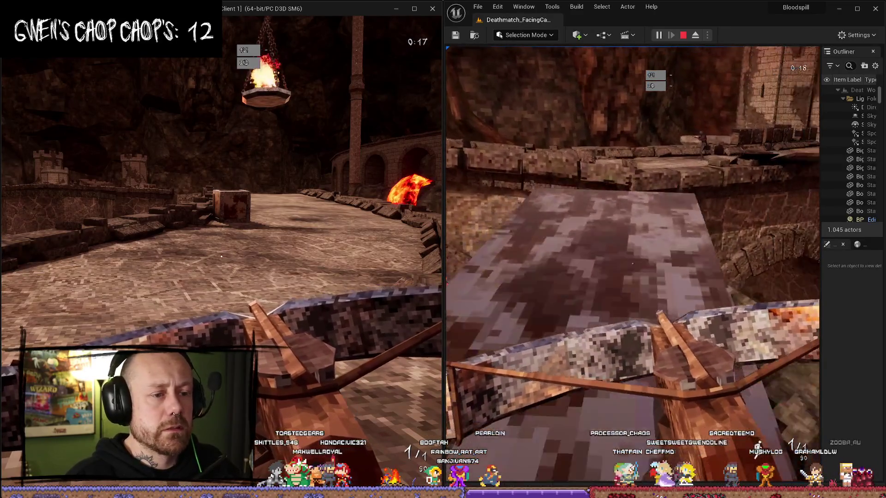
pyautogui.press('w')
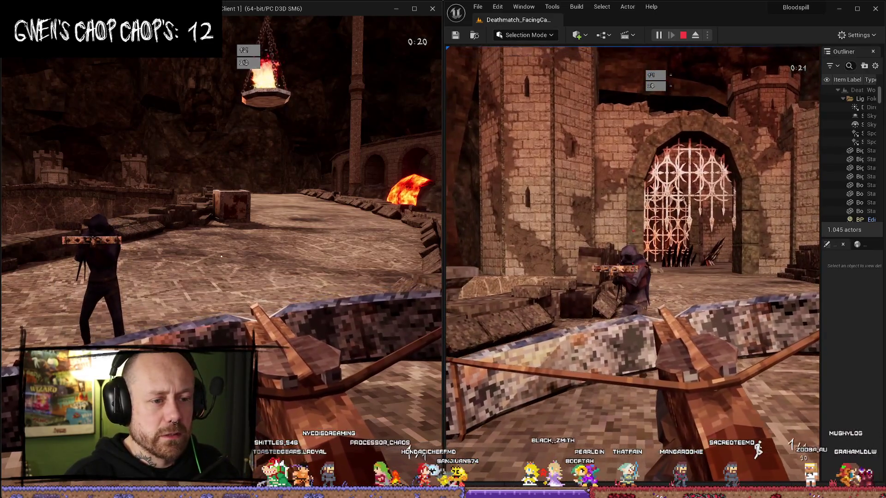
pyautogui.click(633, 264)
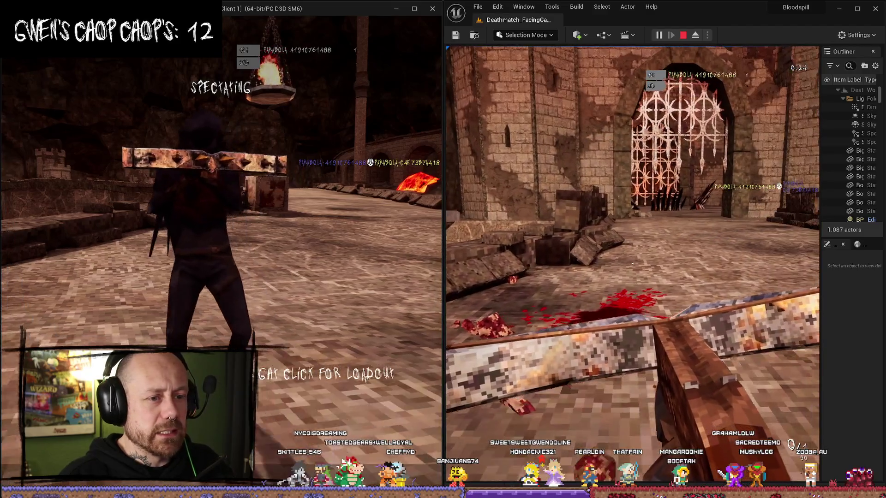
pyautogui.moveTo(632, 263)
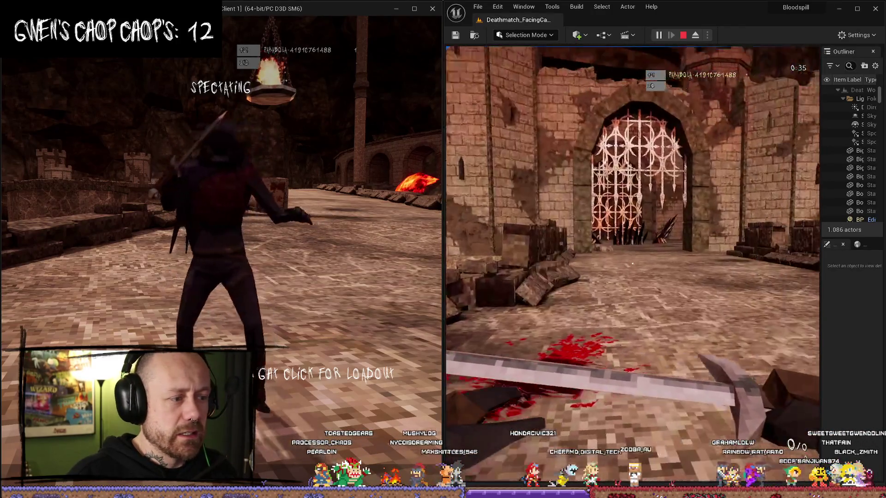
pyautogui.moveTo(755, 288)
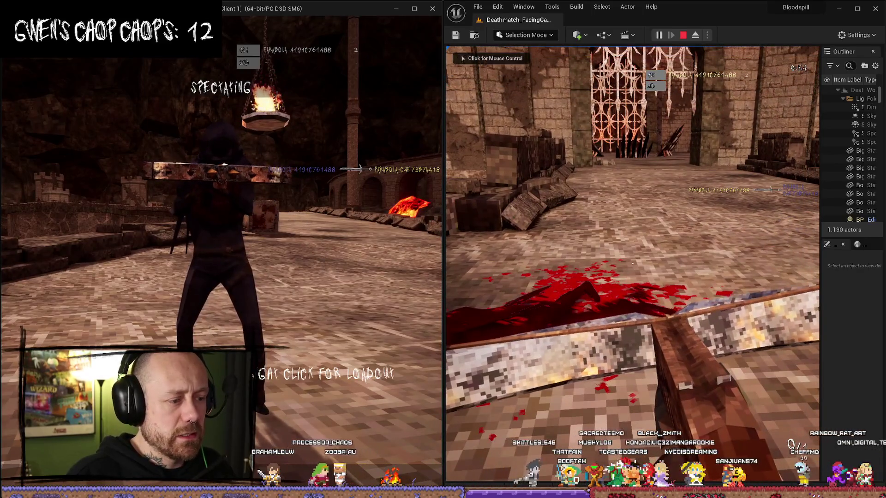
# Step: Redeploy the left client, kill the right player with the crossbow, then stop the session with Esc
pyautogui.click(295, 354)
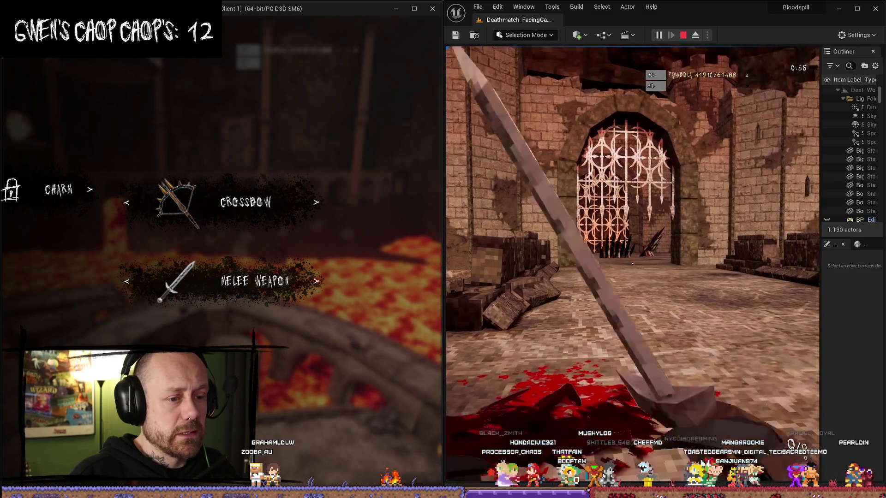
pyautogui.click(296, 355)
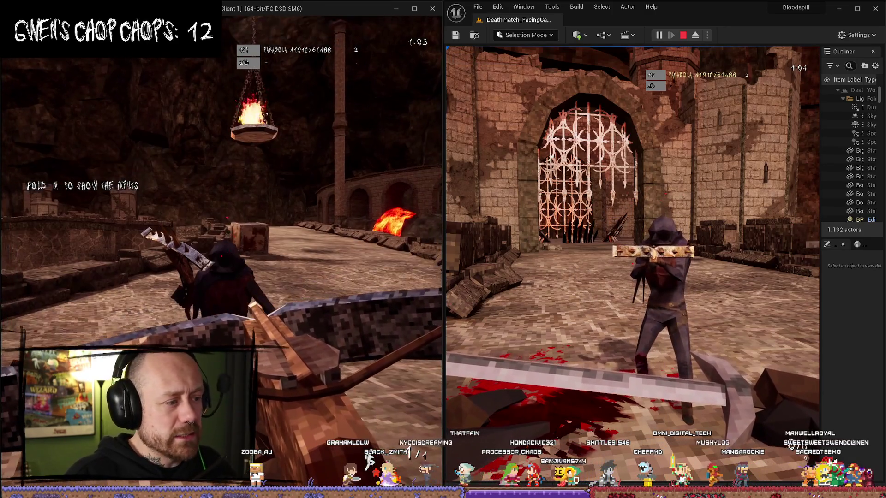
pyautogui.click(220, 256)
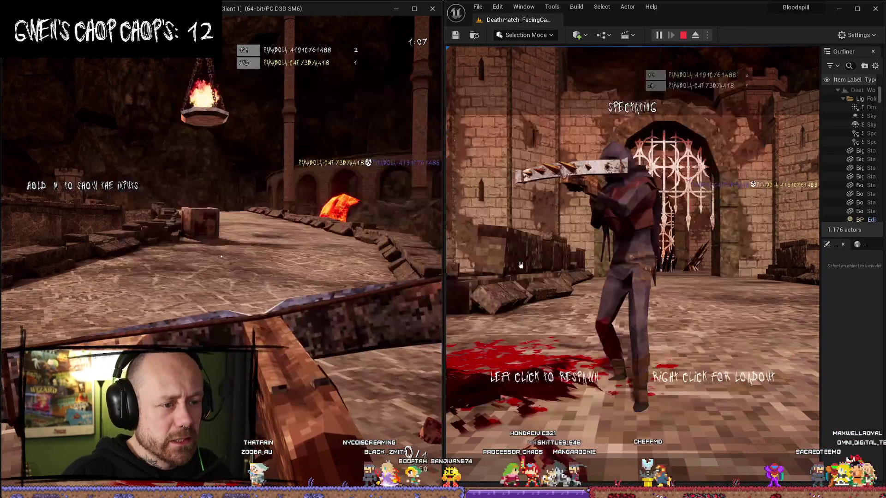
pyautogui.click(632, 249)
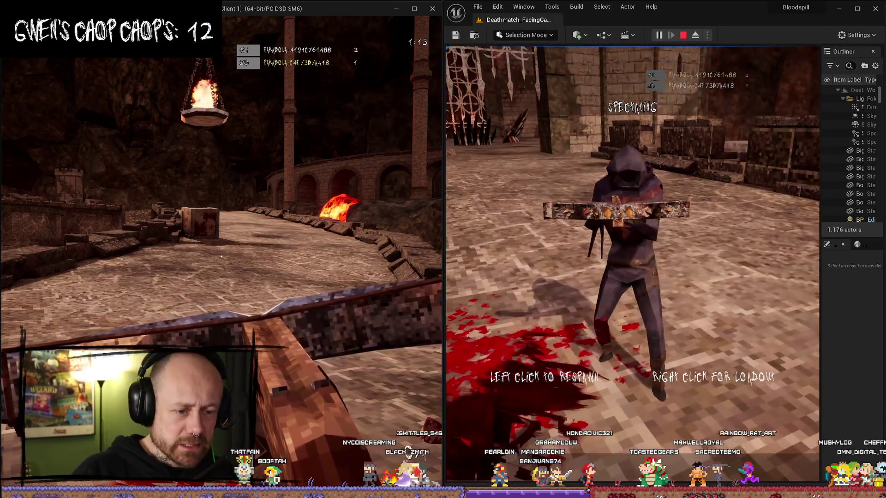
pyautogui.rightClick(527, 303)
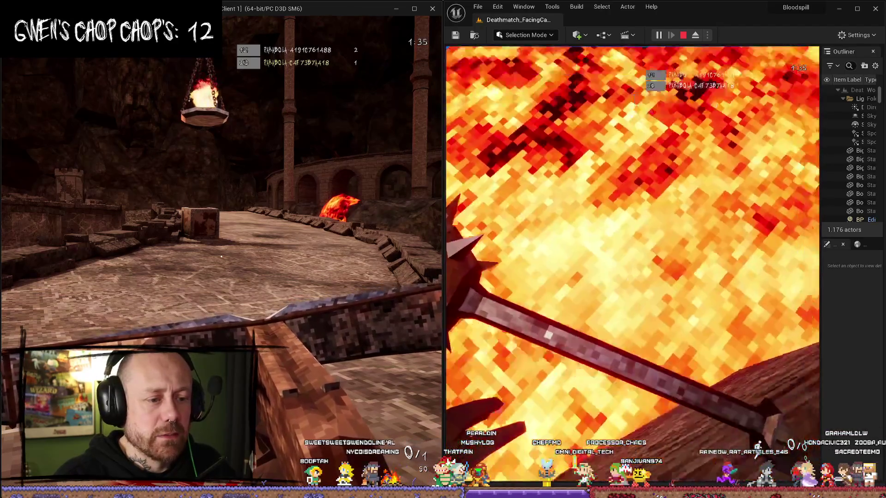
pyautogui.press('Escape')
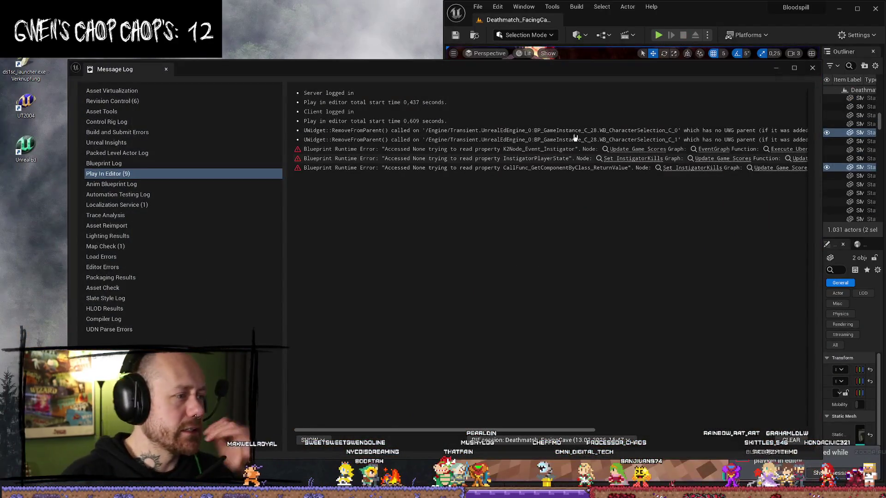
# Step: Close the Message Log, maximize the editor, start Play with Alt+P, and snap the editor right
pyautogui.click(812, 67)
pyautogui.click(856, 8)
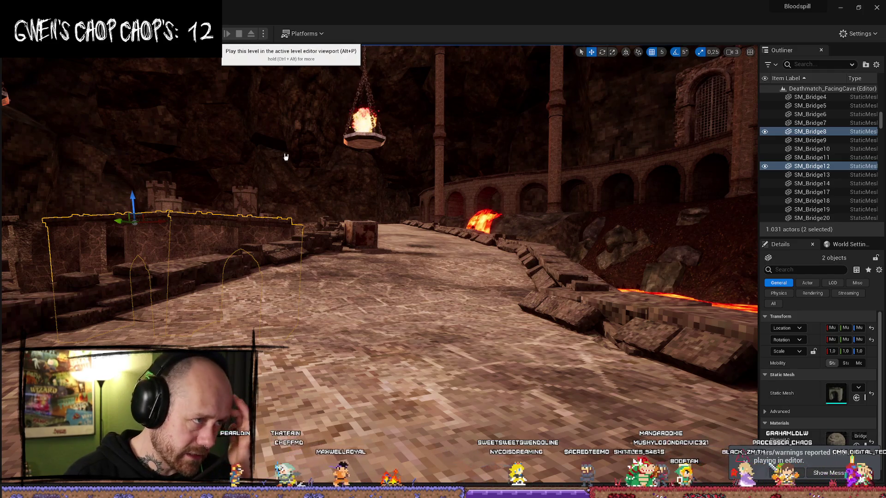
pyautogui.hotkey('alt', 'p')
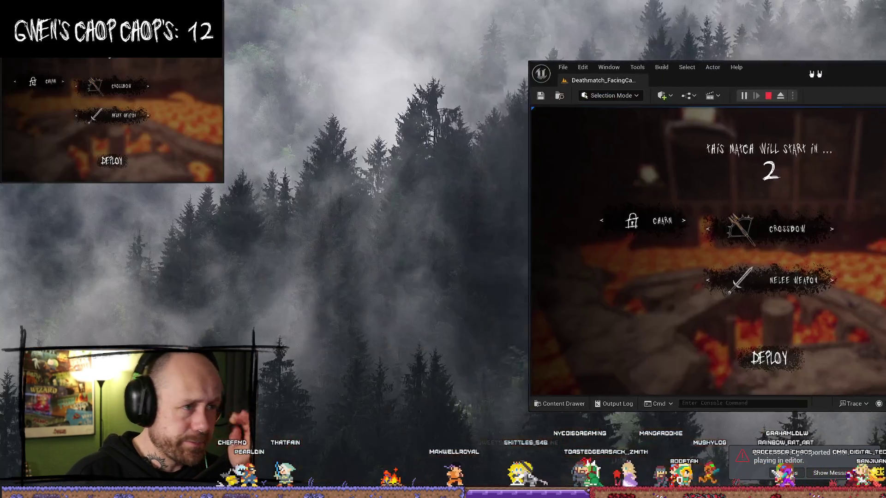
pyautogui.press('super+Right')
# Step: Deploy the right player, advance toward the gate, headshot the enemy, and end the session with Esc
pyautogui.press('Return')
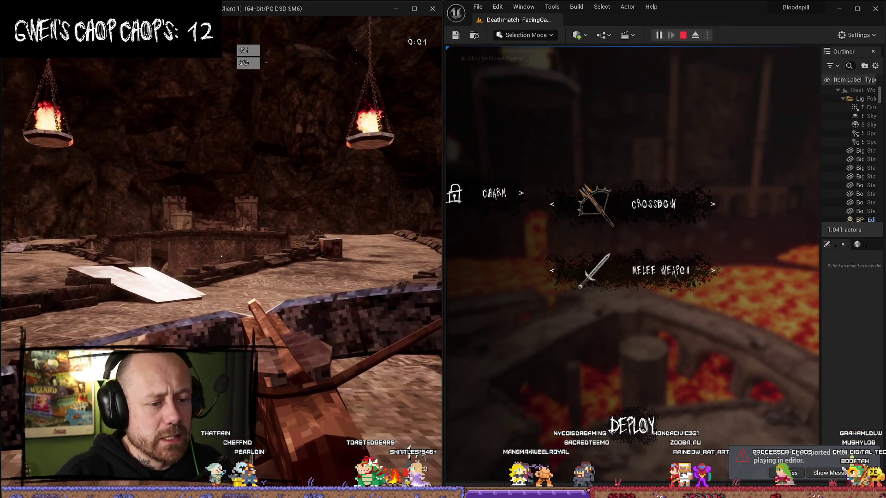
pyautogui.click(631, 425)
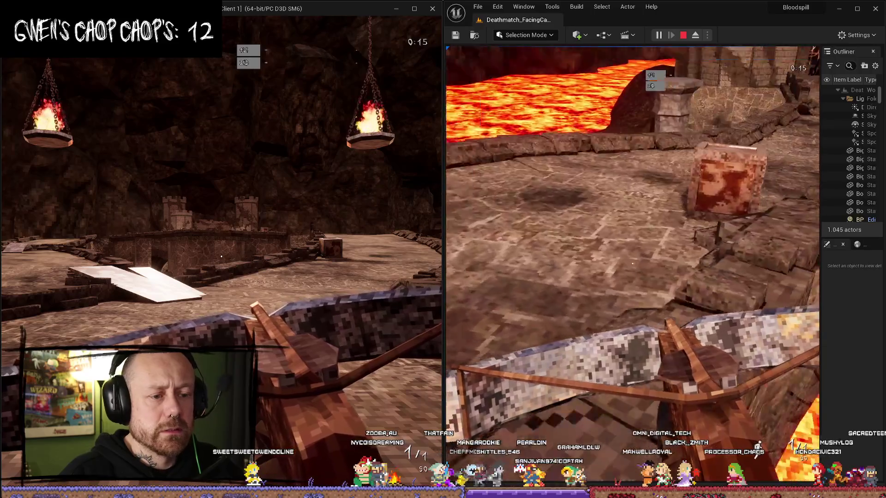
pyautogui.press('w')
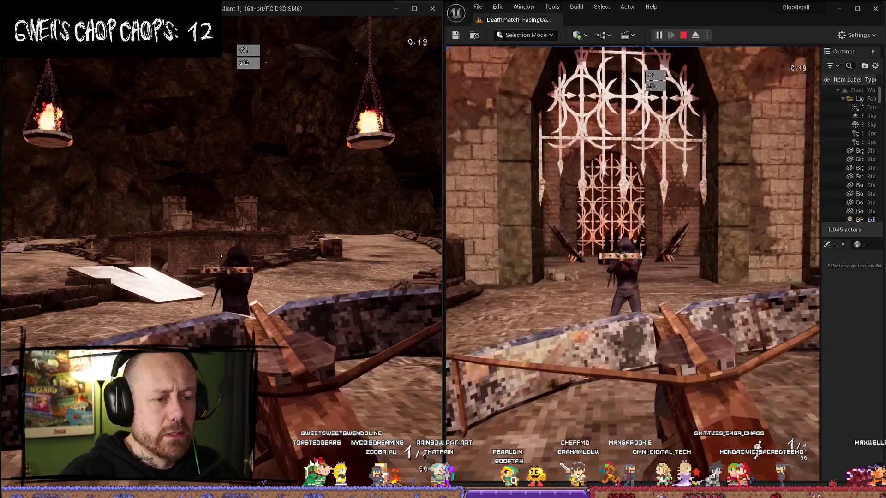
pyautogui.hotkey('shift', 'F1')
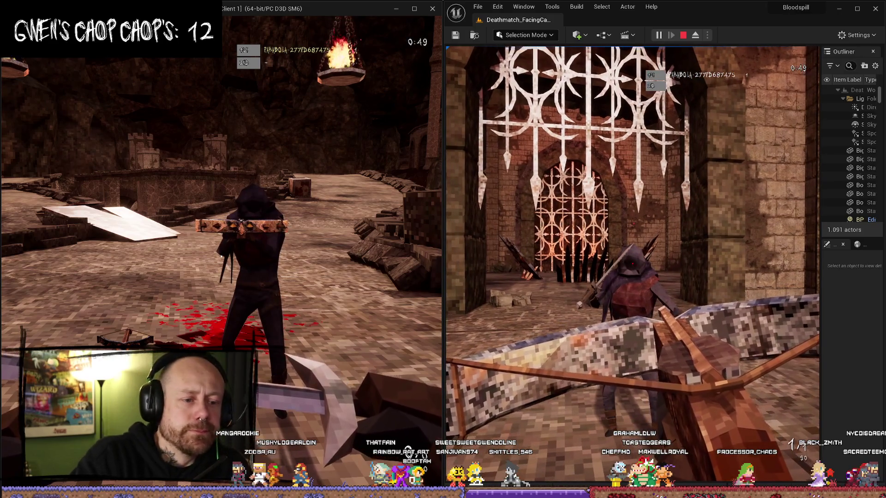
pyautogui.click(633, 263)
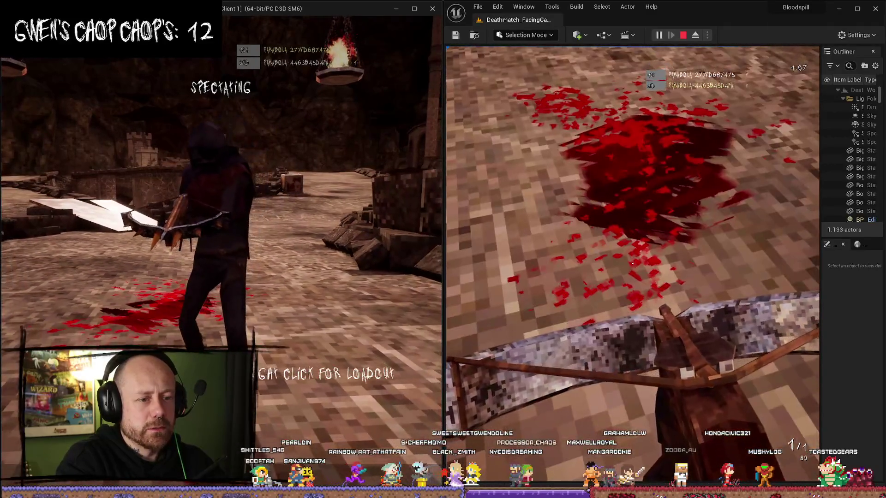
pyautogui.press('Escape')
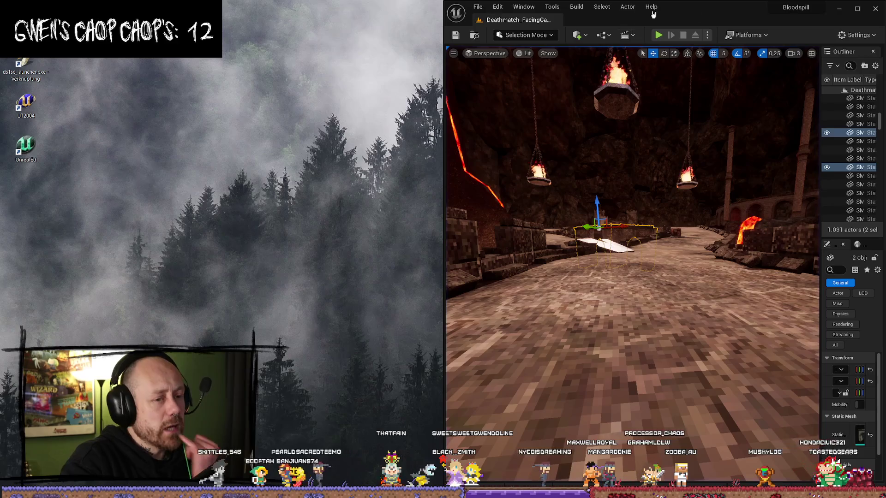
# Step: Maximize the editor and pan the Actions Graph past the Multicast event to the weapon input nodes
pyautogui.click(863, 7)
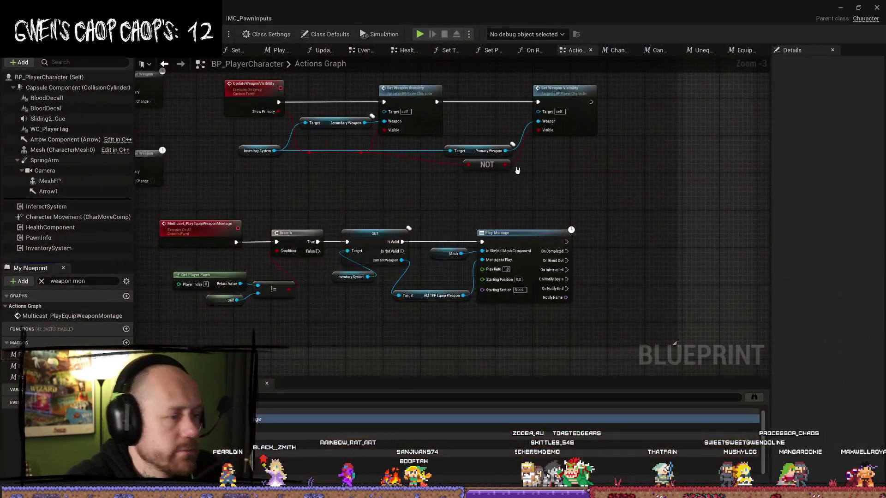
pyautogui.scroll(-3, 431, 244)
pyautogui.scroll(5, 430, 244)
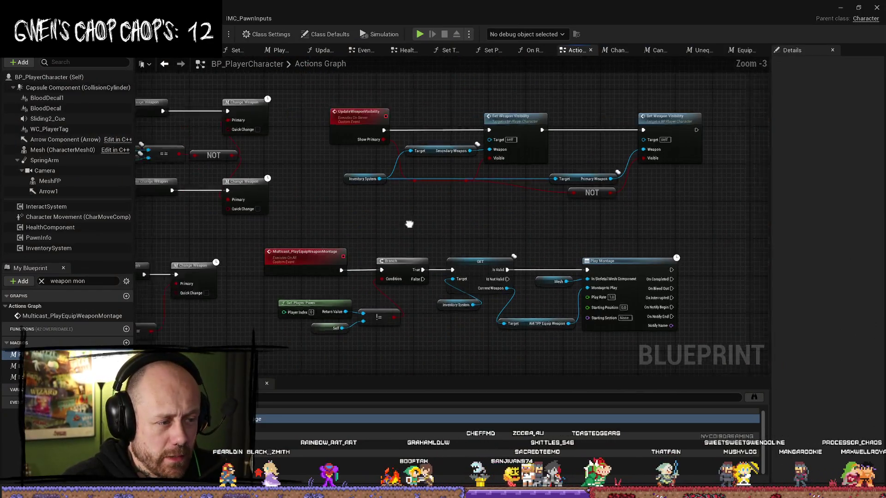
pyautogui.moveTo(471, 254); pyautogui.dragTo(472, 248)
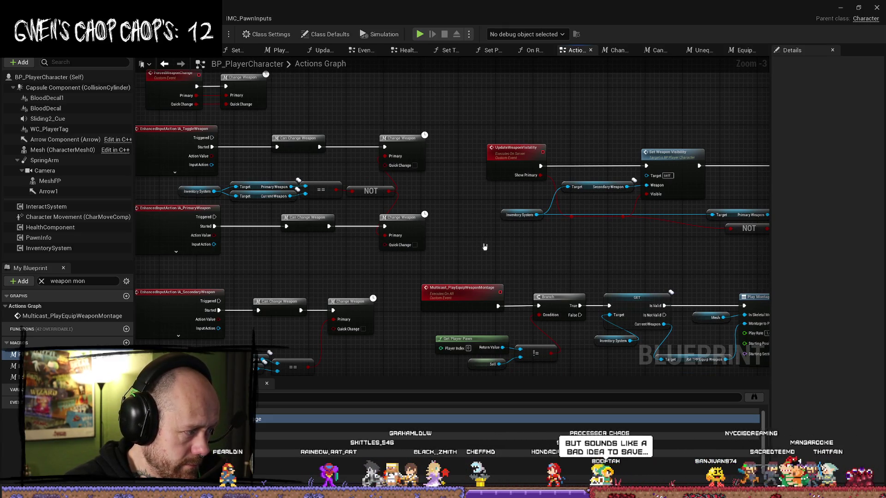
pyautogui.moveTo(485, 247); pyautogui.dragTo(460, 159)
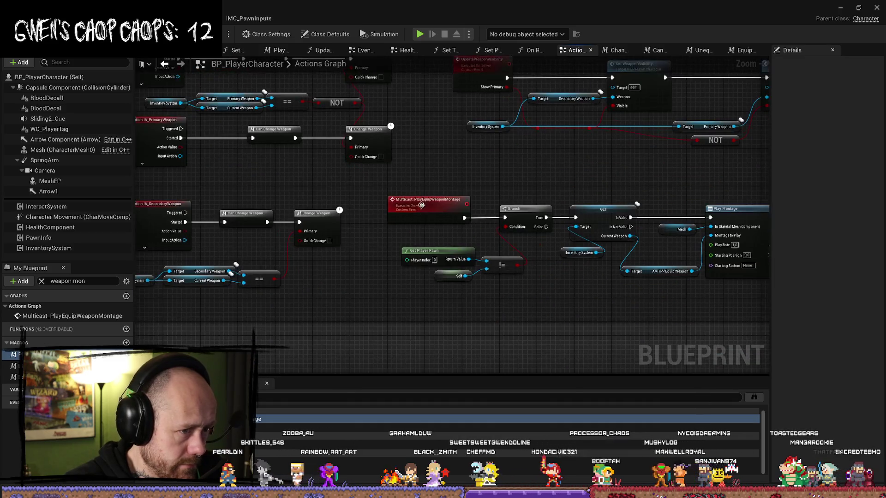
pyautogui.click(431, 203)
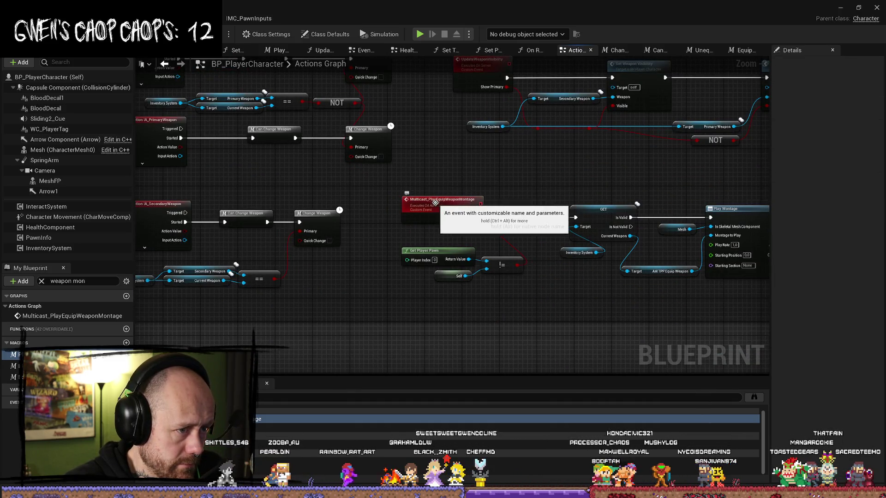
pyautogui.moveTo(431, 203); pyautogui.dragTo(449, 203)
pyautogui.hotkey('ctrl', 'z')
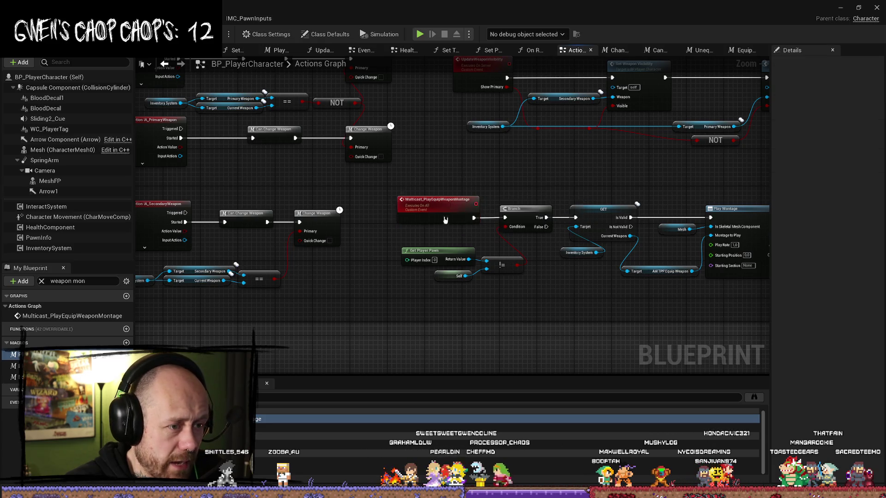
pyautogui.moveTo(408, 266)
pyautogui.mouseDown()
pyautogui.moveTo(471, 282)
pyautogui.moveTo(545, 230)
pyautogui.moveTo(545, 309)
pyautogui.moveTo(417, 185)
pyautogui.mouseUp()
pyautogui.moveTo(508, 150); pyautogui.dragTo(587, 232)
# Step: Marquee-select the toggle and primary weapon input nodes and wrap them in a 'Change Weapon' comment
pyautogui.moveTo(265, 191)
pyautogui.mouseDown()
pyautogui.moveTo(258, 176)
pyautogui.moveTo(251, 217)
pyautogui.mouseUp()
pyautogui.moveTo(380, 169)
pyautogui.mouseDown()
pyautogui.moveTo(351, 261)
pyautogui.moveTo(240, 277)
pyautogui.moveTo(322, 267)
pyautogui.mouseUp()
pyautogui.moveTo(453, 97); pyautogui.dragTo(283, 268)
pyautogui.write('cChange Weapon')
pyautogui.press('Return')
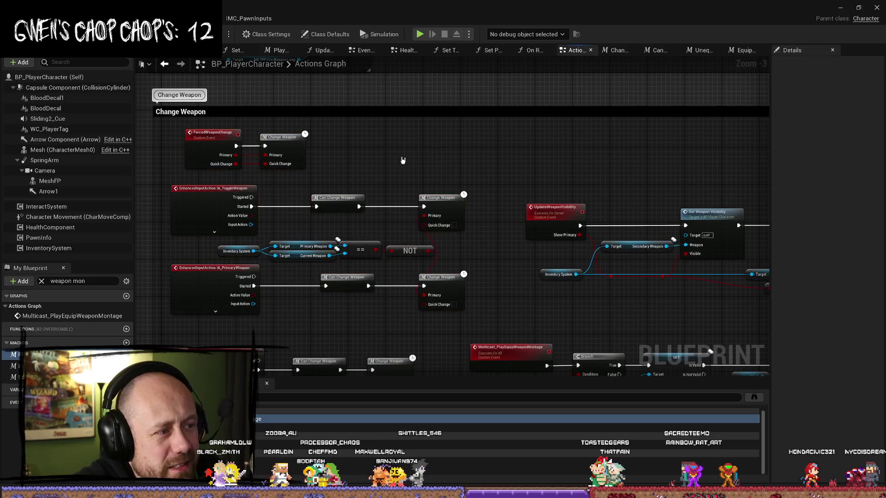
# Step: Jump to the Multicast_PlayEquipWeaponMontage event, then to its Equip Weapon Montage node
pyautogui.moveTo(409, 154); pyautogui.dragTo(326, 152)
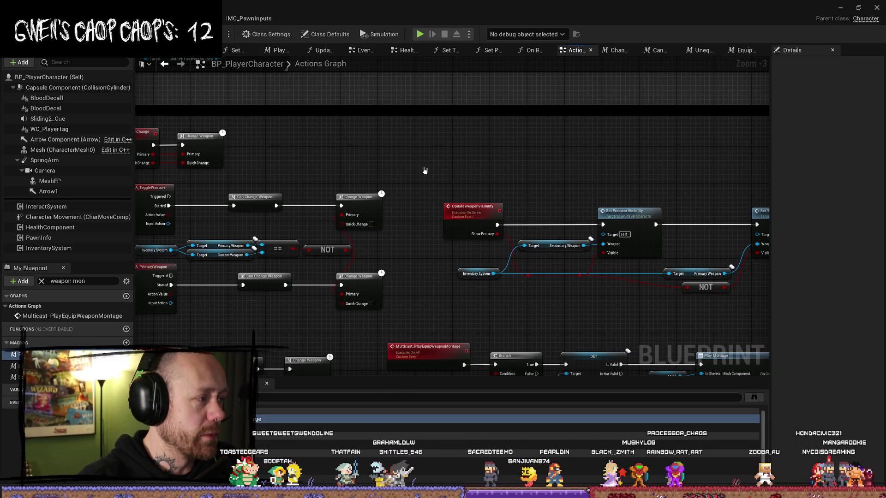
pyautogui.doubleClick(127, 314)
pyautogui.click(507, 428)
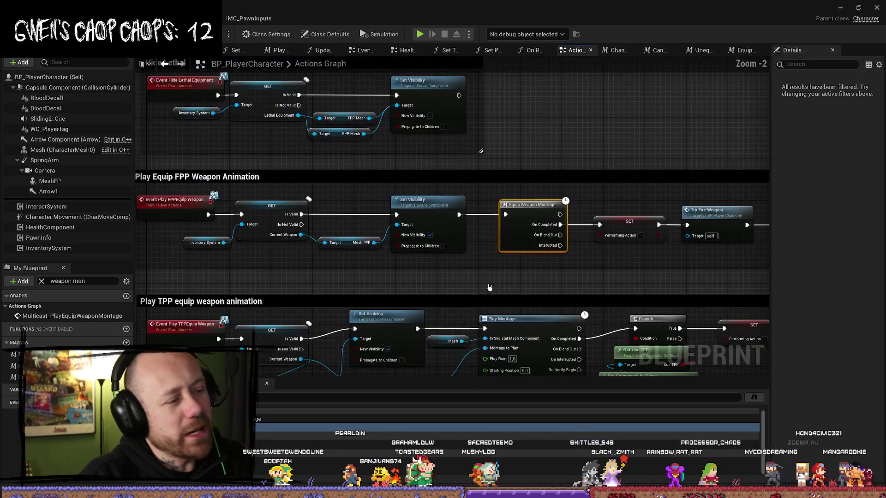
# Step: Pan to the TPP equip section and open Event Play TPPEquip Weapon's iPawnActions interface definition
pyautogui.moveTo(193, 277); pyautogui.dragTo(272, 277)
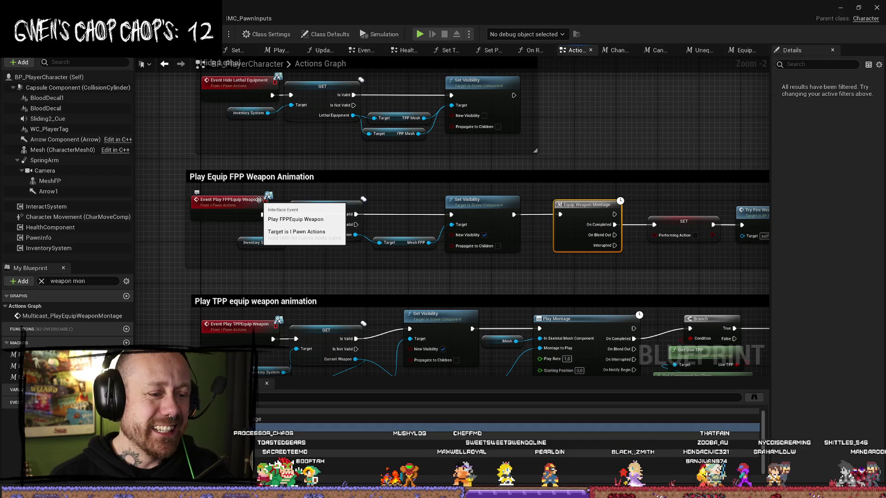
pyautogui.scroll(-1, 669, 121)
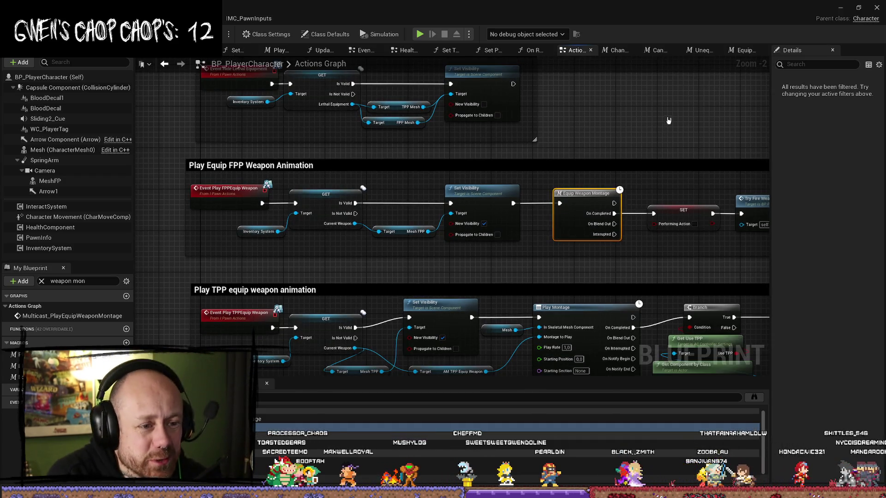
pyautogui.scroll(-3, 668, 120)
pyautogui.scroll(4, 516, 166)
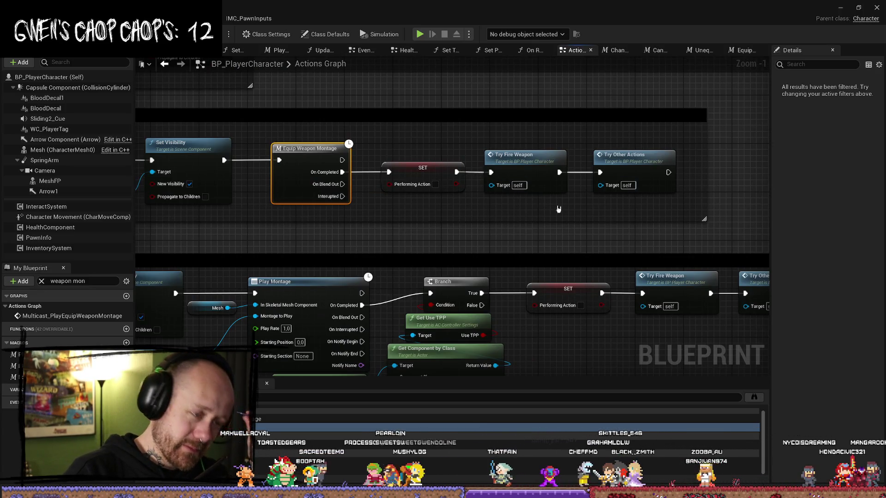
pyautogui.scroll(-1, 426, 226)
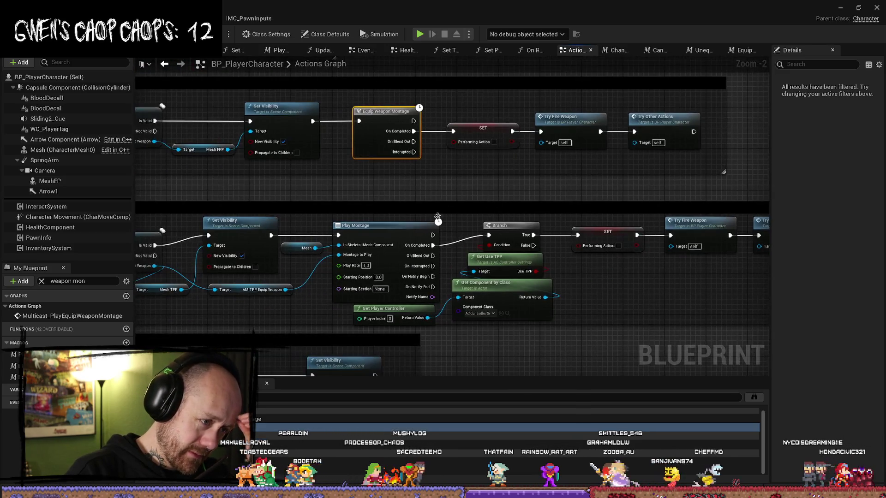
pyautogui.scroll(-1, 207, 320)
pyautogui.moveTo(207, 320)
pyautogui.mouseDown()
pyautogui.moveTo(337, 320)
pyautogui.moveTo(347, 253)
pyautogui.mouseUp()
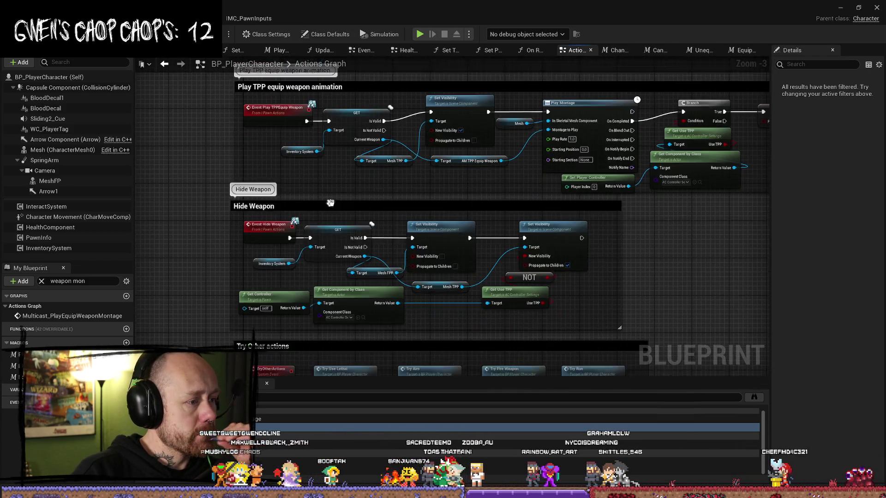
pyautogui.moveTo(279, 276); pyautogui.dragTo(280, 234)
pyautogui.click(280, 234)
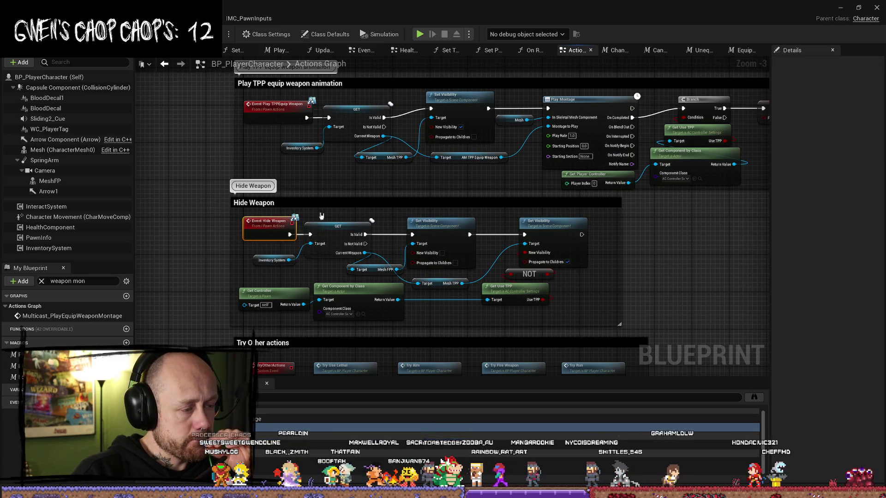
pyautogui.moveTo(343, 185); pyautogui.dragTo(291, 192)
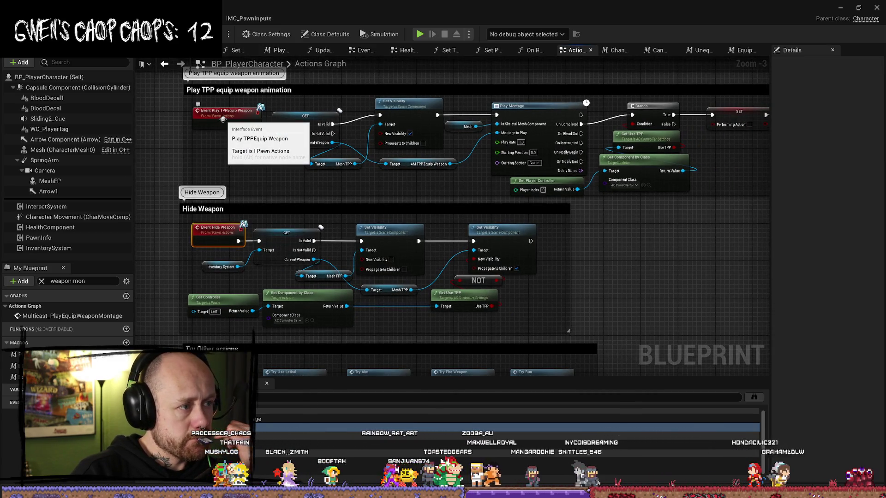
pyautogui.doubleClick(226, 113)
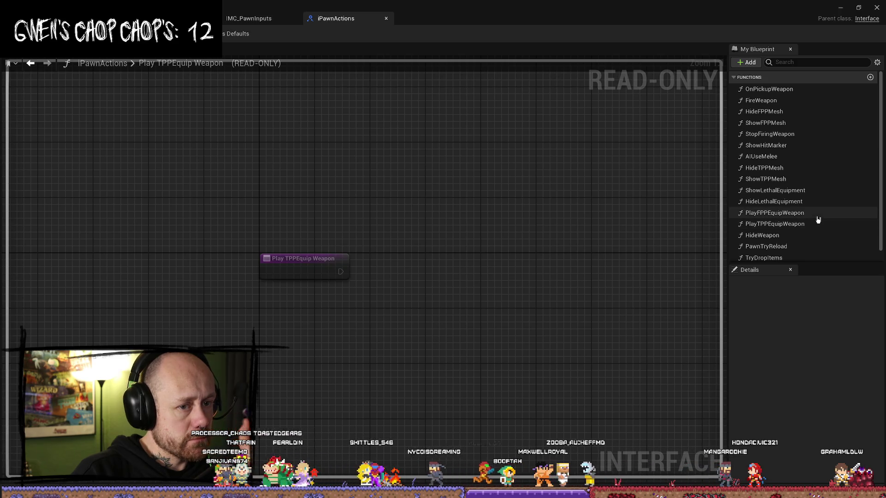
# Step: Back in BP_PlayerCharacter, run Find References on Event Play TPPEquip Weapon
pyautogui.click(217, 18)
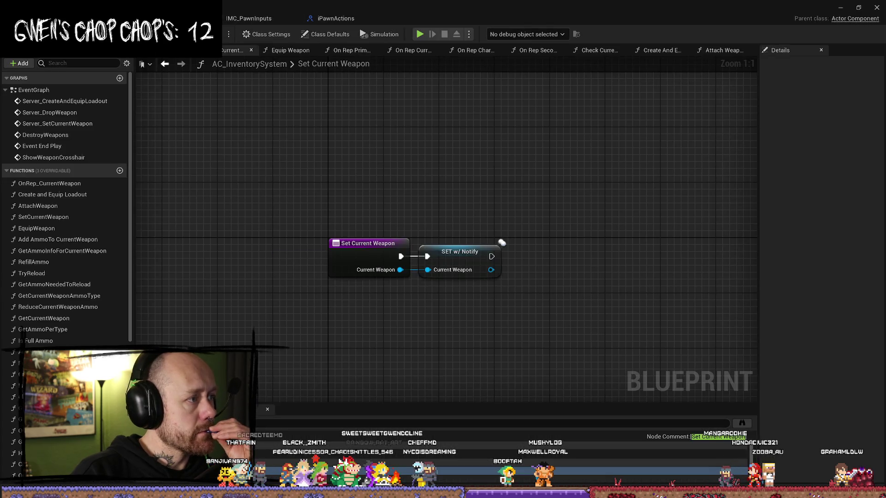
pyautogui.click(194, 19)
pyautogui.click(221, 240)
pyautogui.rightClick(222, 241)
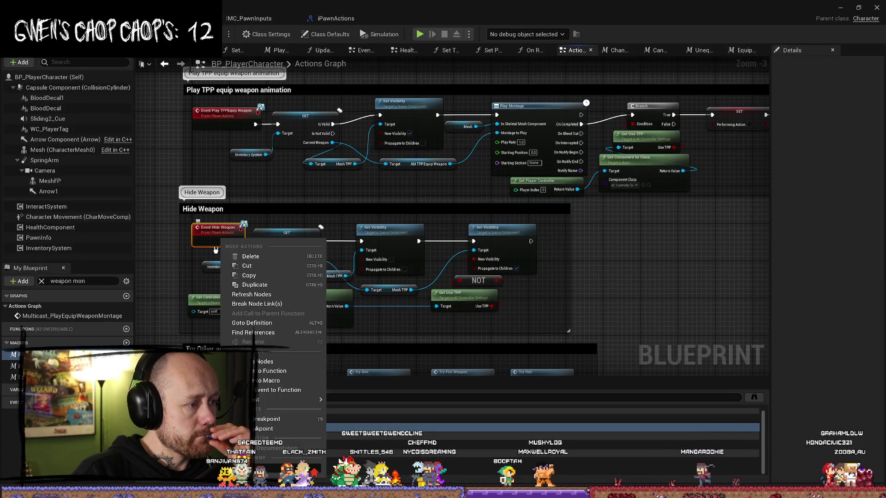
pyautogui.click(218, 110)
pyautogui.rightClick(218, 111)
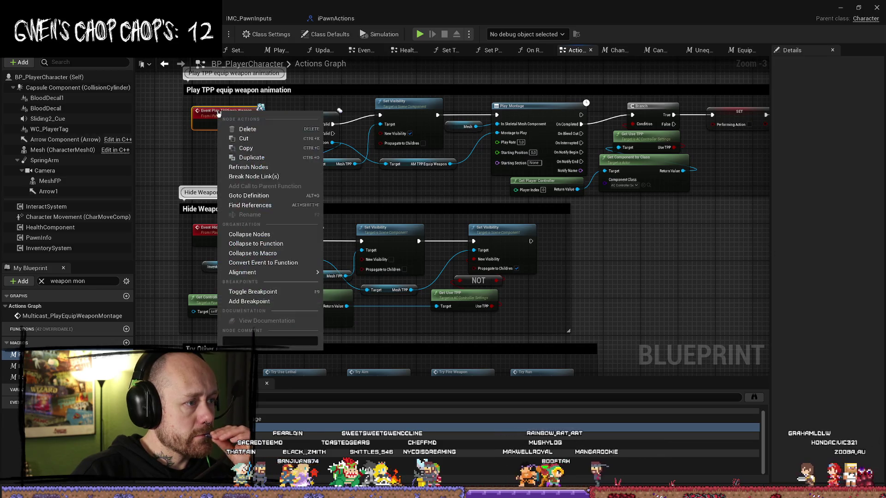
pyautogui.click(251, 205)
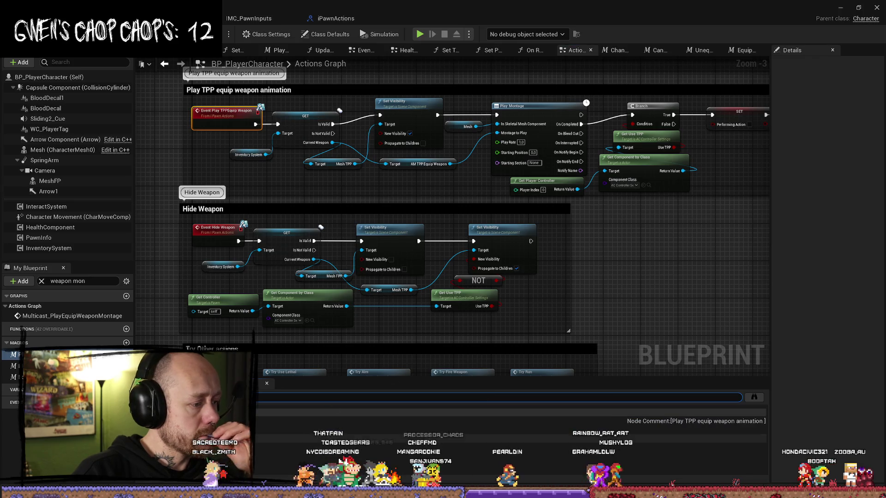
pyautogui.doubleClick(240, 430)
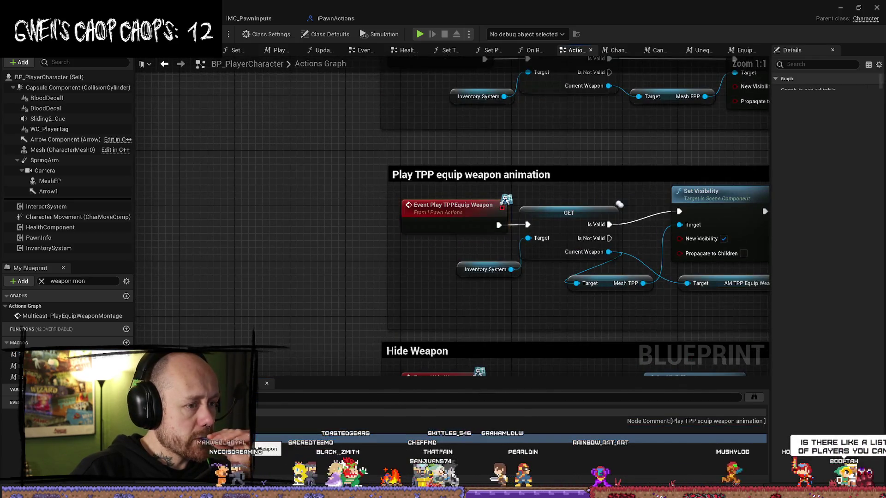
# Step: Jump to where Play TPPEquip Weapon is called, near the lethal-equipment montage
pyautogui.doubleClick(240, 430)
pyautogui.scroll(-2, 527, 303)
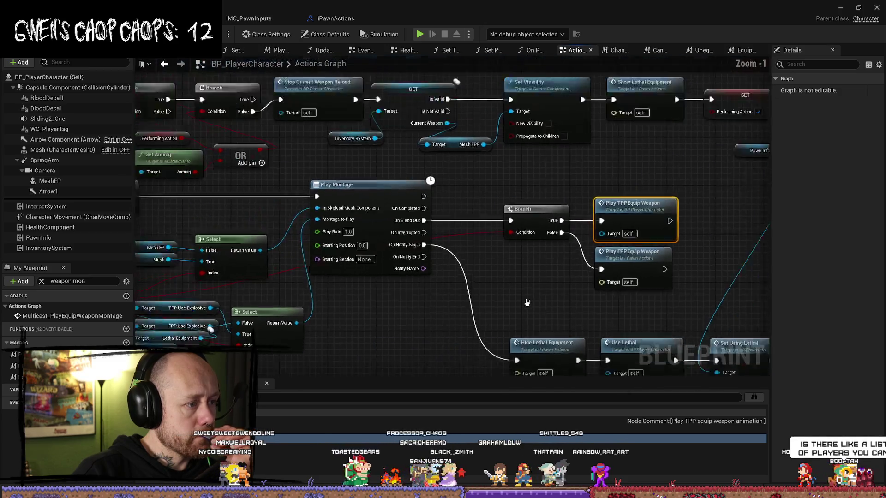
pyautogui.scroll(-1, 510, 310)
pyautogui.scroll(-2, 503, 298)
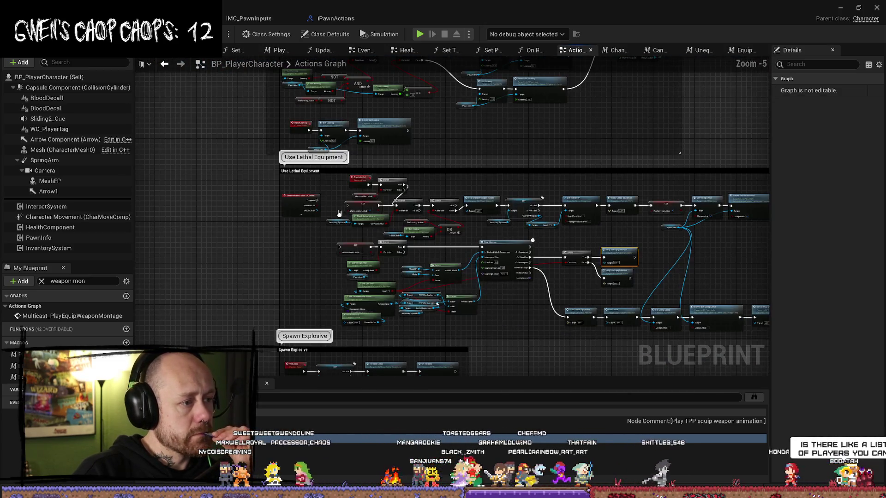
pyautogui.scroll(3, 473, 227)
pyautogui.moveTo(474, 227); pyautogui.dragTo(327, 174)
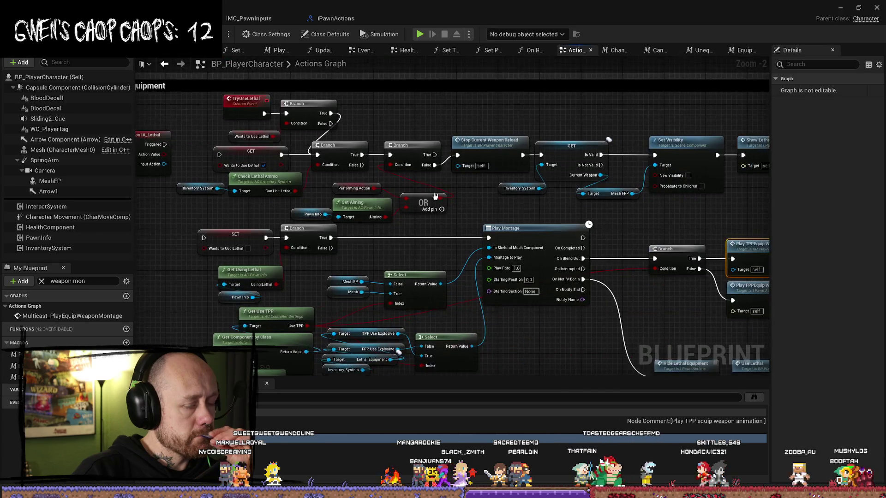
# Step: In the TPP equip chain, enable Propagate to Children on Set Visibility
pyautogui.click(286, 434)
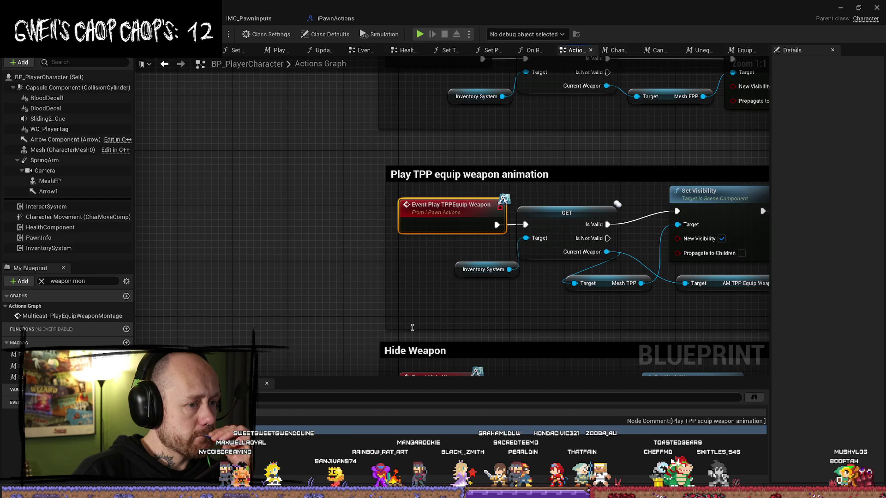
pyautogui.moveTo(411, 326); pyautogui.dragTo(310, 287)
pyautogui.moveTo(558, 281); pyautogui.dragTo(522, 282)
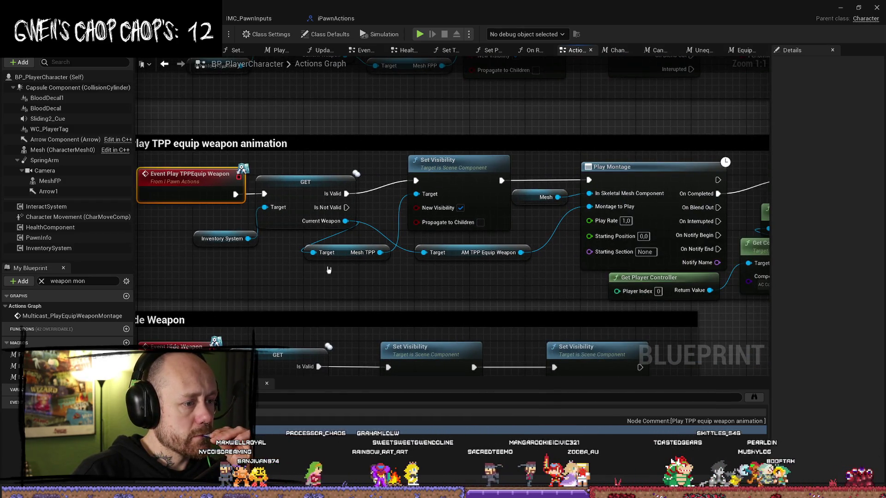
pyautogui.click(480, 223)
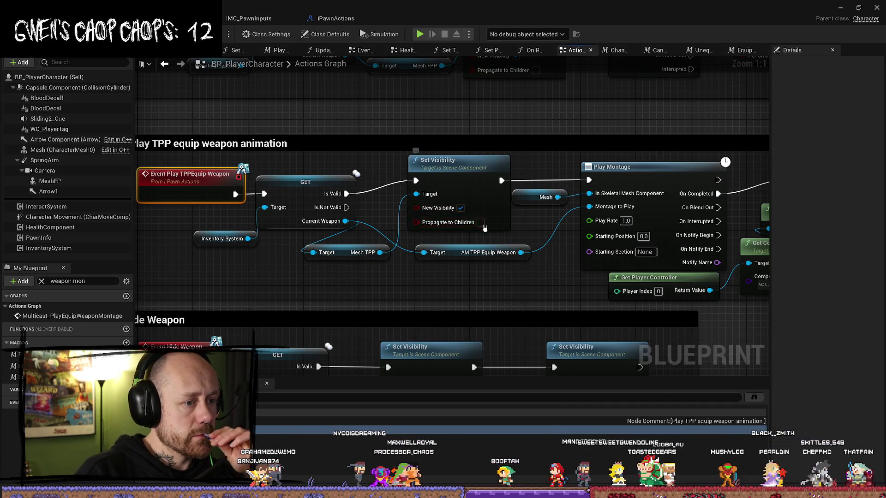
pyautogui.moveTo(557, 284); pyautogui.dragTo(499, 272)
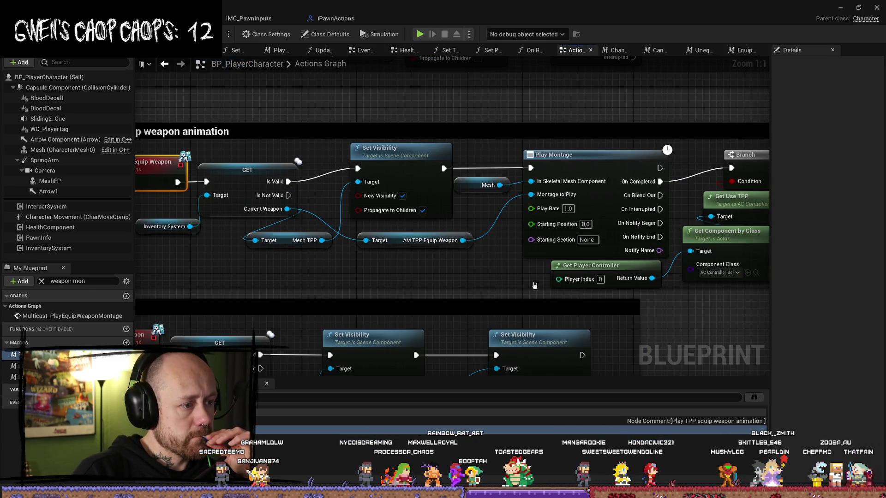
pyautogui.moveTo(337, 289)
pyautogui.mouseDown()
pyautogui.moveTo(523, 280)
pyautogui.moveTo(444, 271)
pyautogui.mouseUp()
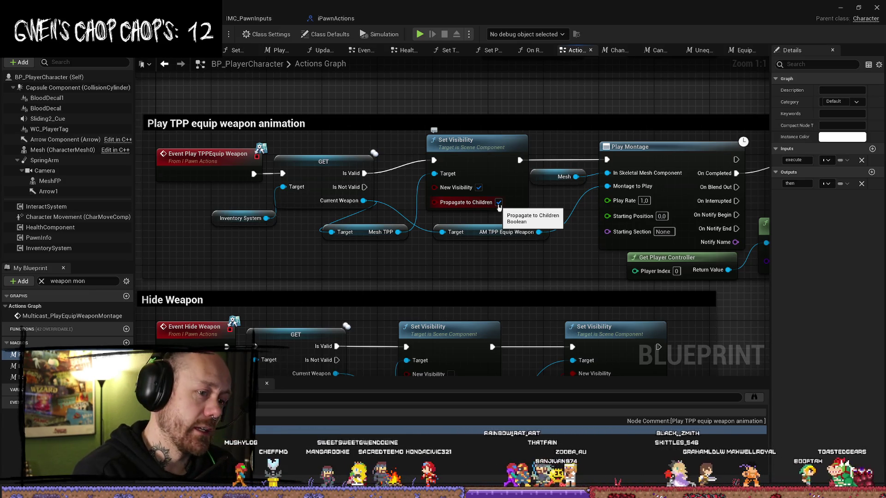
# Step: Insert a pasted Print String right after Event Play TPPEquip Weapon, then return to the level editor
pyautogui.moveTo(655, 303)
pyautogui.mouseDown()
pyautogui.moveTo(411, 270)
pyautogui.moveTo(434, 212)
pyautogui.mouseUp()
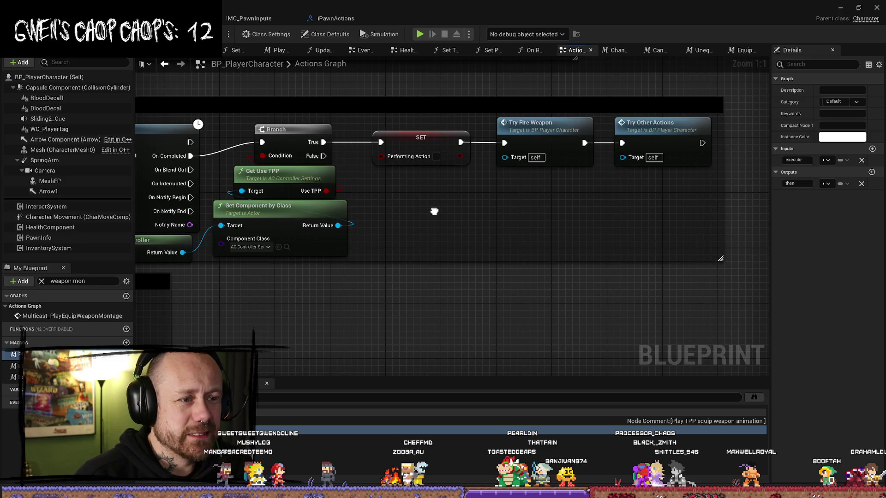
pyautogui.scroll(-2, 434, 211)
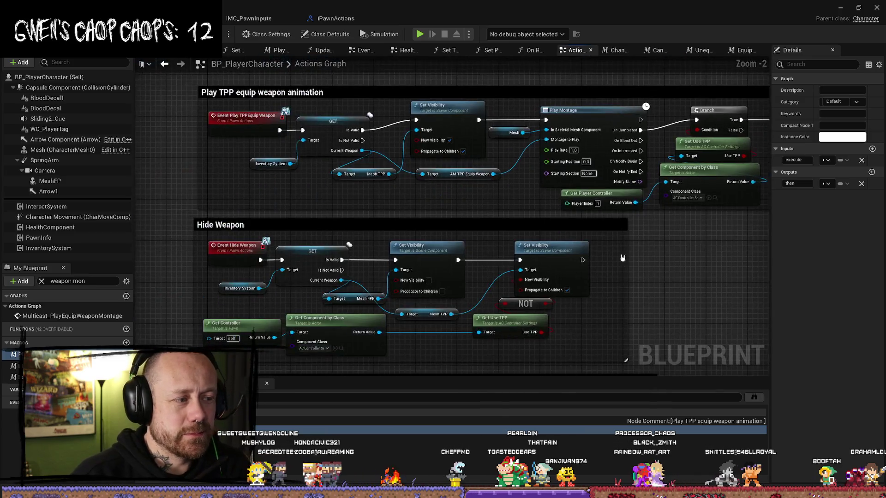
pyautogui.moveTo(339, 209)
pyautogui.mouseDown()
pyautogui.moveTo(343, 165)
pyautogui.moveTo(314, 164)
pyautogui.moveTo(396, 159)
pyautogui.mouseUp()
pyautogui.click(330, 216)
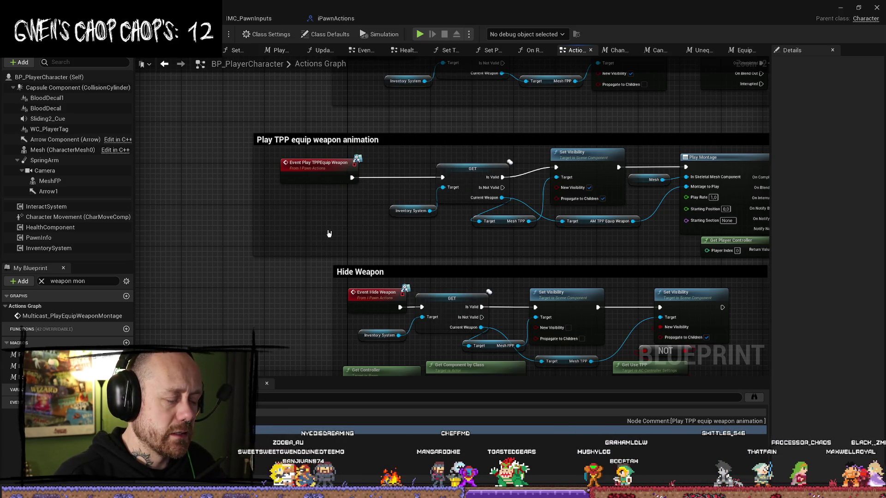
pyautogui.hotkey('ctrl', 'v')
pyautogui.moveTo(354, 180); pyautogui.dragTo(338, 224)
pyautogui.moveTo(450, 224)
pyautogui.mouseDown()
pyautogui.moveTo(431, 186)
pyautogui.moveTo(442, 177)
pyautogui.mouseUp()
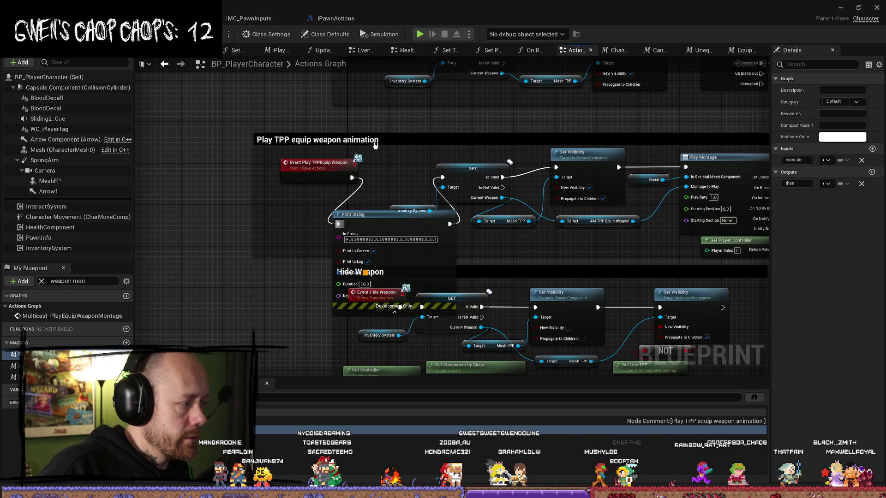
pyautogui.click(212, 19)
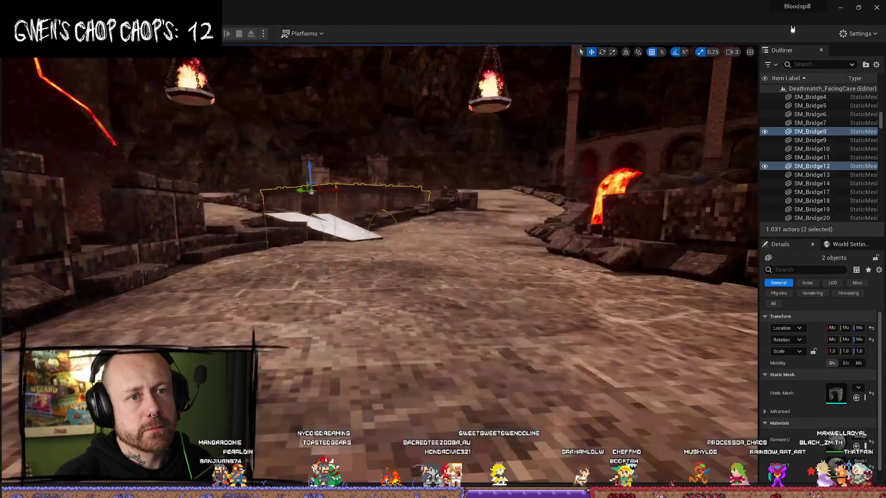
pyautogui.hotkey('alt', 'p')
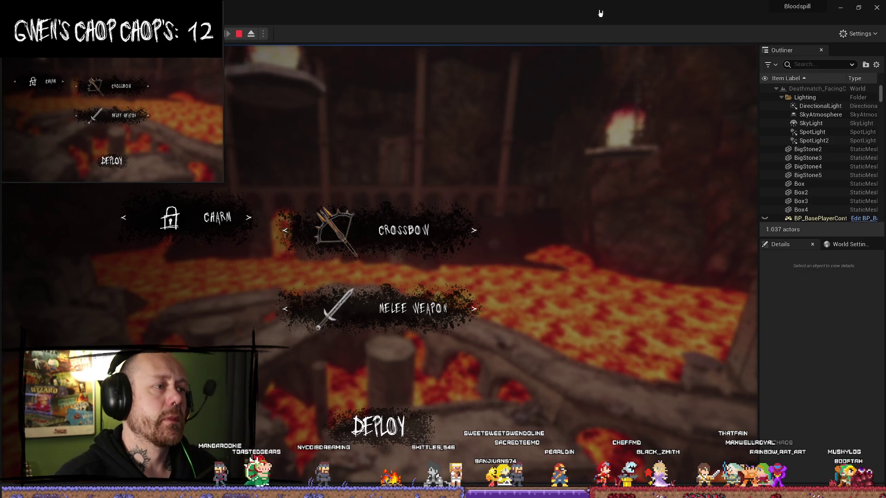
pyautogui.moveTo(600, 13); pyautogui.dragTo(885, 139)
pyautogui.click(109, 99)
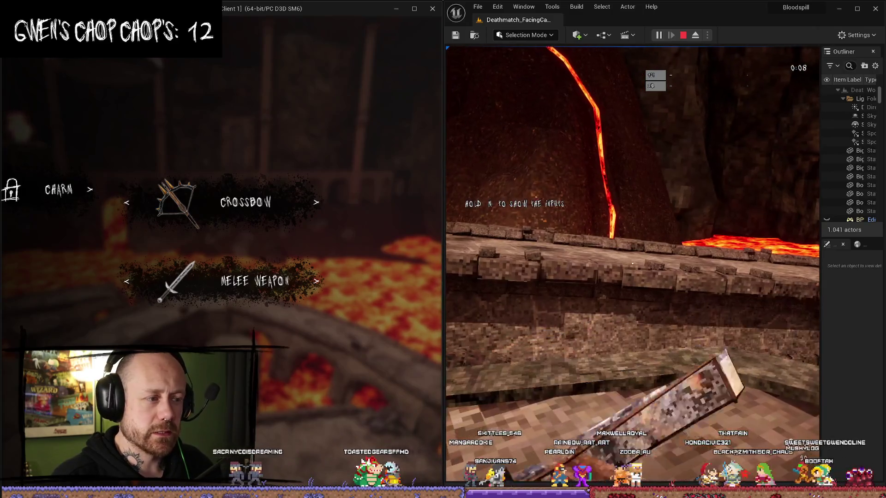
pyautogui.press('Escape')
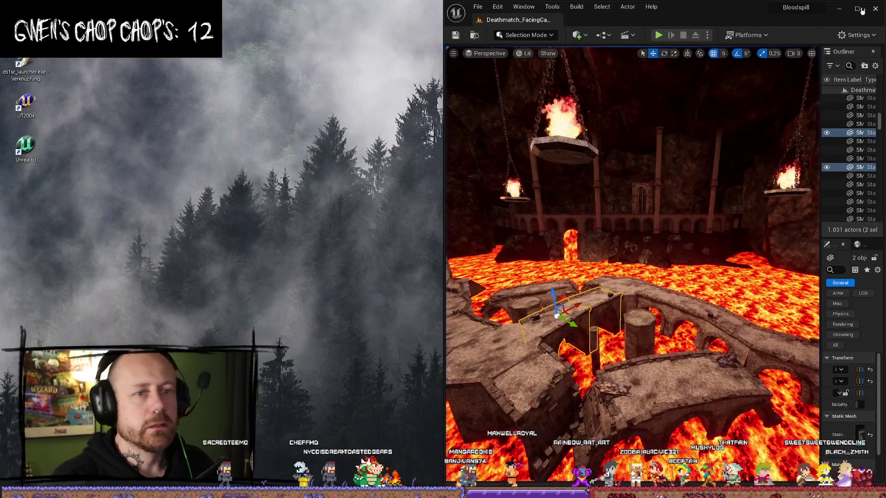
pyautogui.click(866, 9)
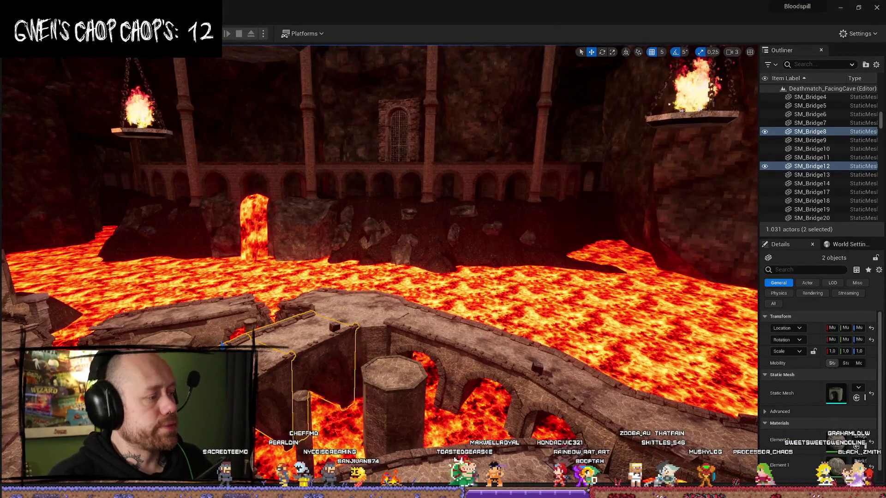
# Step: Delete the debug Print String and reconnect Event Play TPPEquip Weapon straight to the current-weapon check
pyautogui.hotkey('alt', 'Tab')
pyautogui.moveTo(353, 178)
pyautogui.mouseDown()
pyautogui.moveTo(493, 179)
pyautogui.moveTo(442, 177)
pyautogui.mouseUp()
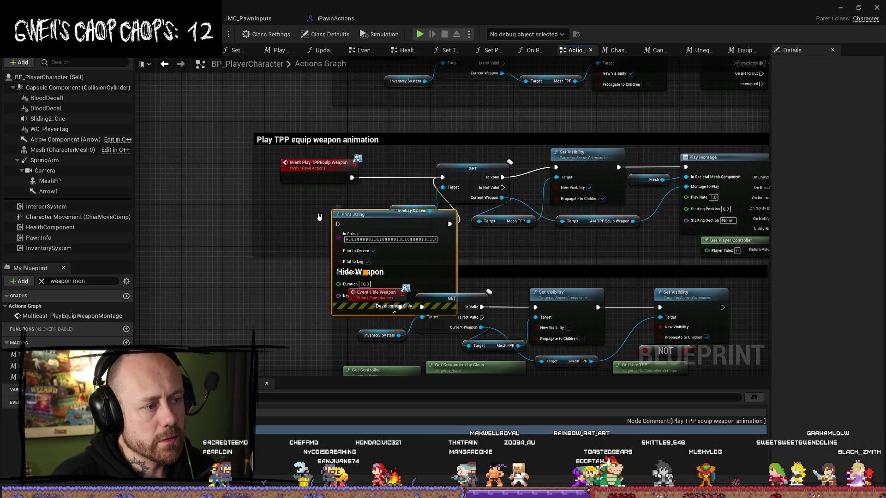
pyautogui.moveTo(348, 216); pyautogui.dragTo(239, 216)
pyautogui.press('Delete')
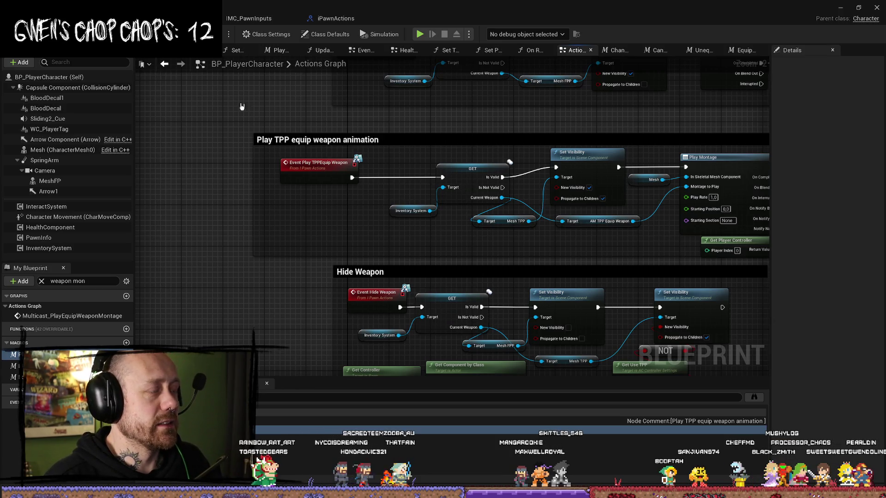
pyautogui.click(414, 130)
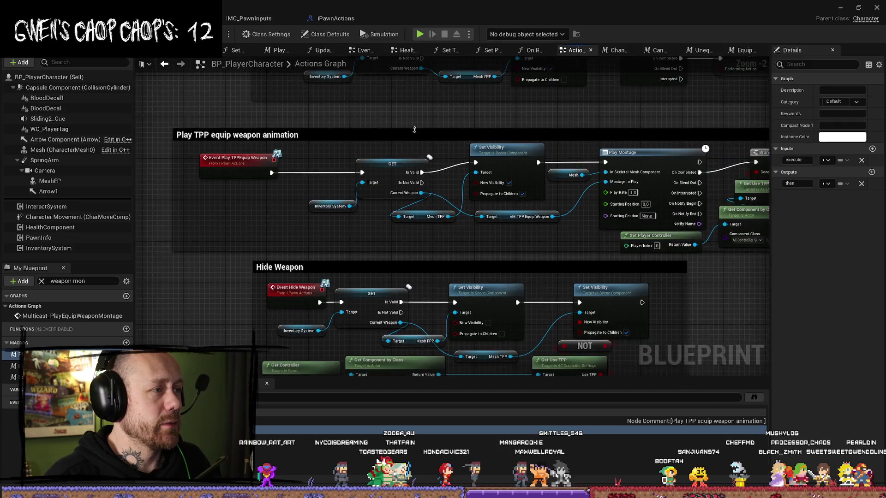
# Step: Shift the Play TPP equip weapon animation group into line, then jump to Multicast_PlayEquipWeaponMontage
pyautogui.scroll(-2, 414, 130)
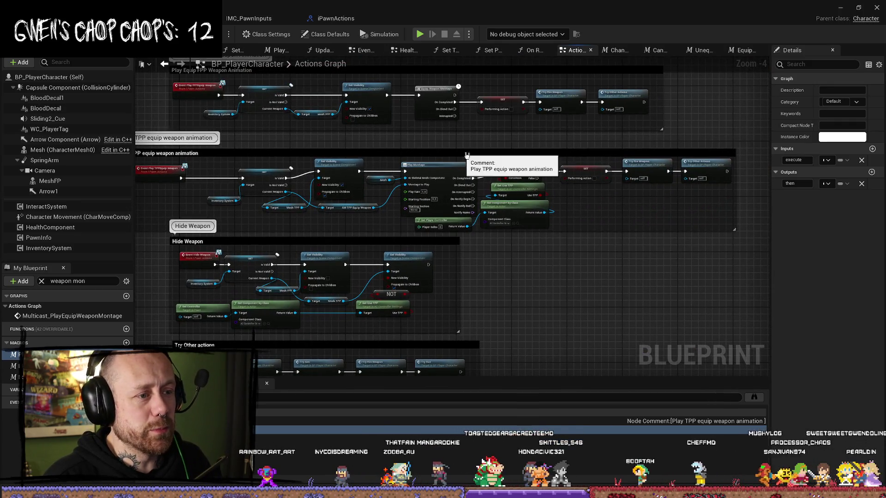
pyautogui.moveTo(463, 155); pyautogui.dragTo(505, 148)
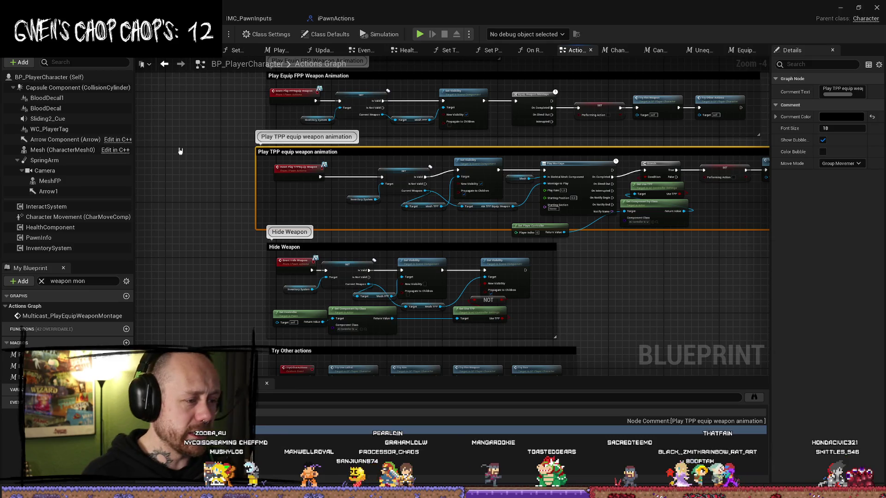
pyautogui.moveTo(270, 144); pyautogui.dragTo(285, 204)
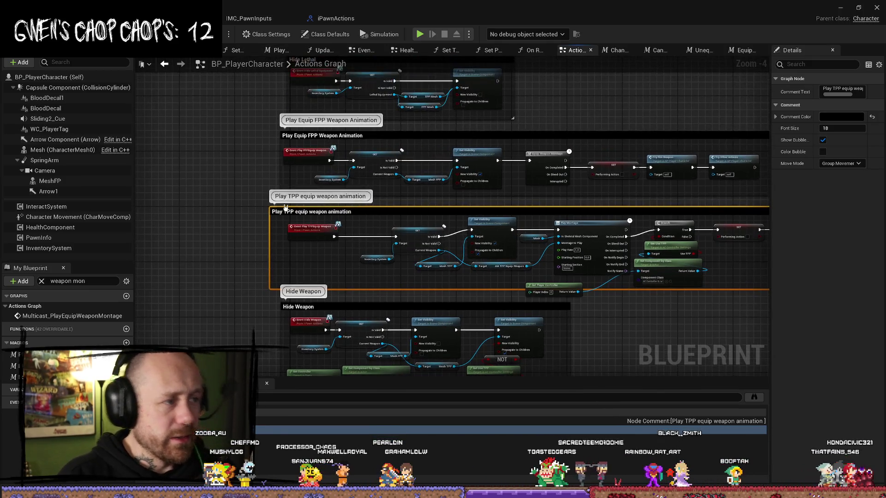
pyautogui.scroll(-3, 279, 162)
pyautogui.scroll(5, 263, 203)
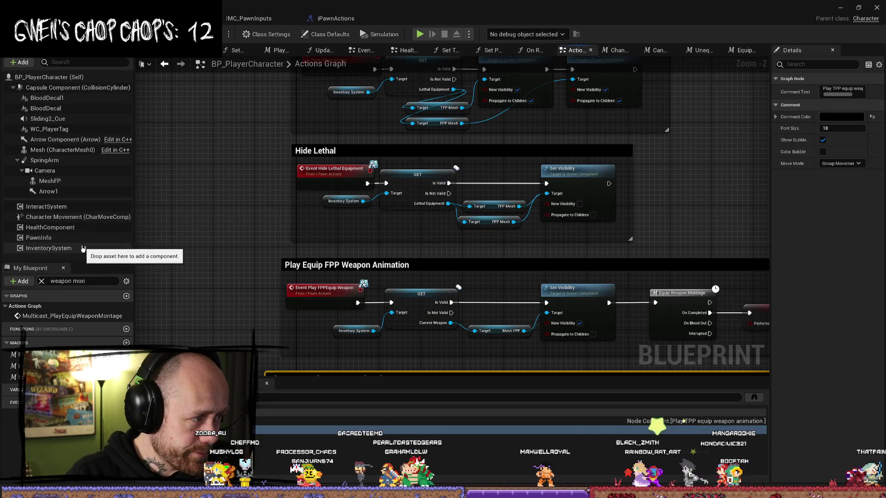
pyautogui.doubleClick(87, 317)
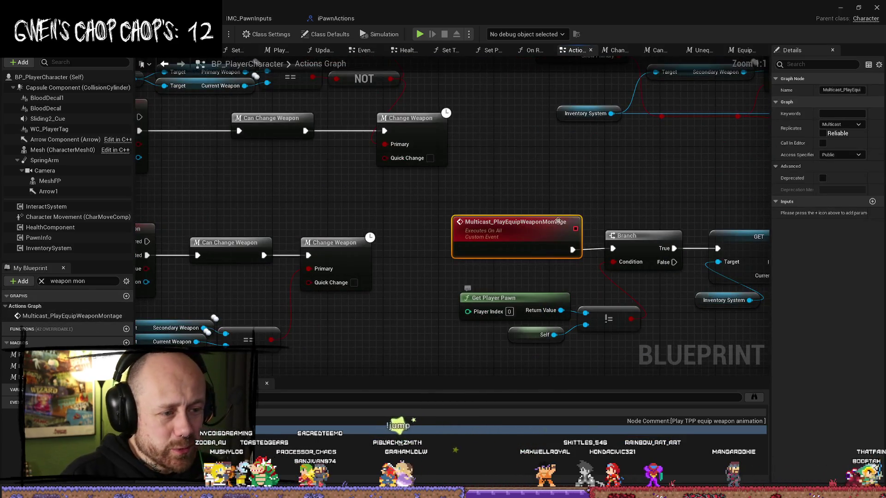
# Step: Inspect the nodes after Multicast_PlayEquipWeaponMontage, including its Play Montage node
pyautogui.moveTo(551, 233); pyautogui.dragTo(544, 182)
pyautogui.moveTo(642, 179); pyautogui.dragTo(473, 166)
pyautogui.scroll(-1, 474, 166)
pyautogui.moveTo(545, 175); pyautogui.dragTo(280, 175)
pyautogui.scroll(-3, 619, 241)
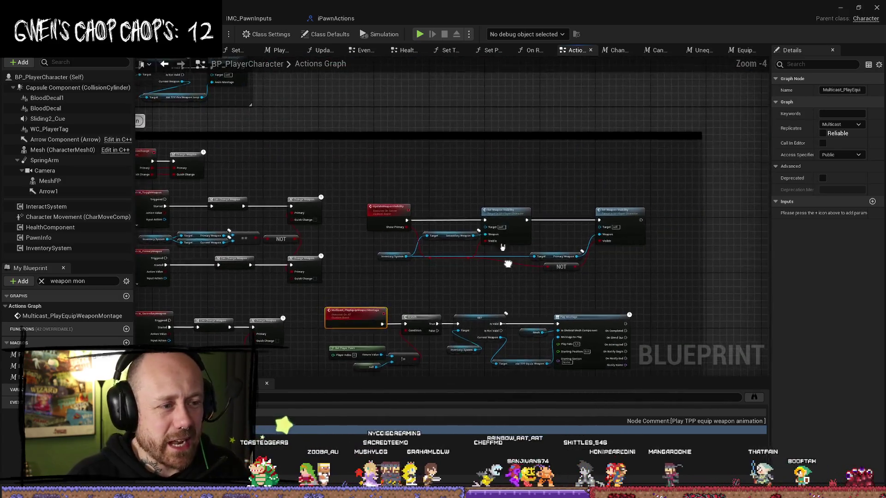
pyautogui.scroll(4, 568, 156)
# Step: Open the Change Weapon macro from the IA_ToggleWeapon event and view the Set Current Weapon nodes
pyautogui.moveTo(568, 156); pyautogui.dragTo(743, 162)
pyautogui.moveTo(382, 106)
pyautogui.mouseDown()
pyautogui.moveTo(508, 109)
pyautogui.moveTo(508, 196)
pyautogui.moveTo(475, 154)
pyautogui.mouseUp()
pyautogui.click(311, 206)
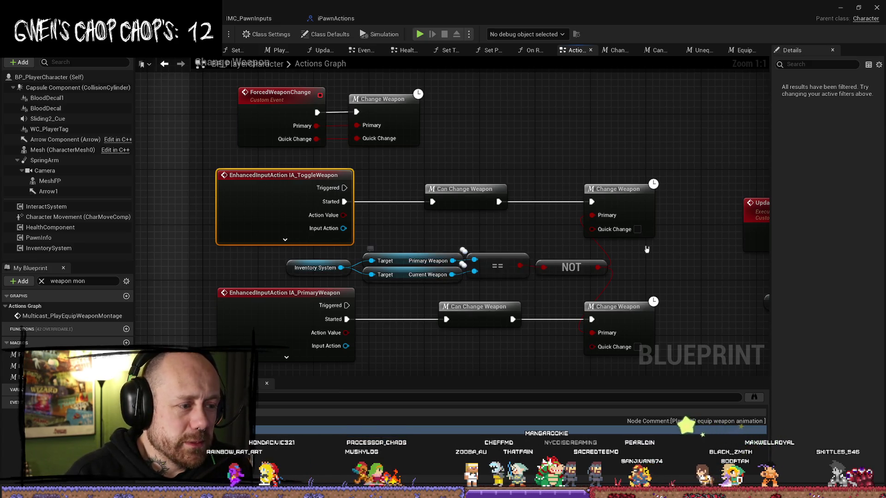
pyautogui.doubleClick(625, 195)
pyautogui.moveTo(567, 327); pyautogui.dragTo(571, 306)
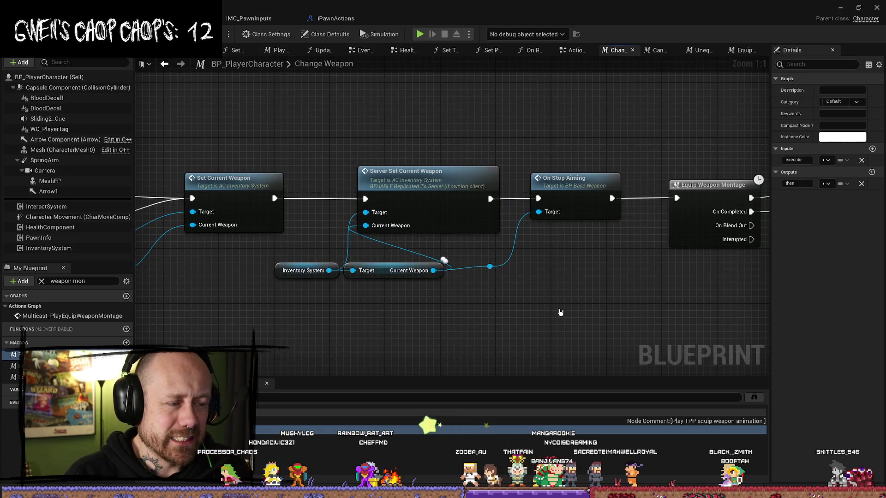
# Step: Review Change Weapon's Set Visibility and Update Arms Visibility nodes, then clear the 'weapon mon' member filter
pyautogui.scroll(-2, 560, 312)
pyautogui.moveTo(356, 322)
pyautogui.mouseDown()
pyautogui.moveTo(639, 313)
pyautogui.moveTo(267, 300)
pyautogui.mouseUp()
pyautogui.scroll(-2, 619, 311)
pyautogui.scroll(3, 633, 311)
pyautogui.moveTo(557, 190)
pyautogui.mouseDown()
pyautogui.moveTo(557, 220)
pyautogui.moveTo(468, 220)
pyautogui.mouseUp()
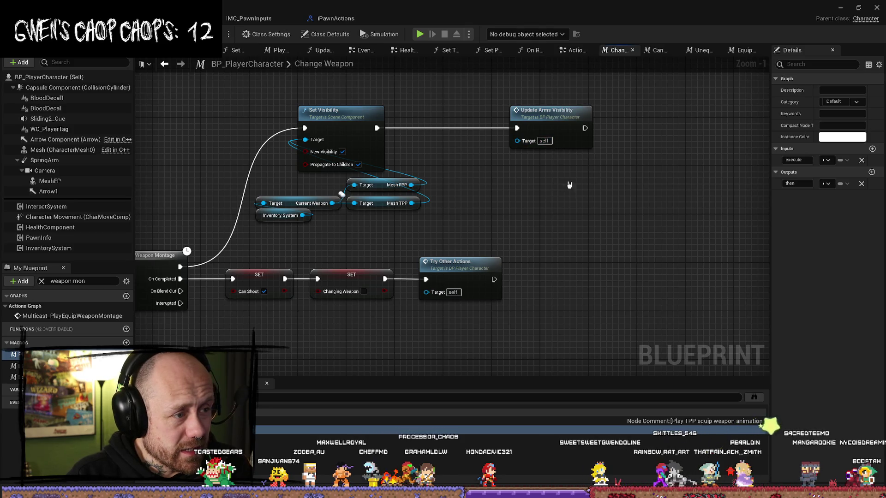
pyautogui.click(42, 281)
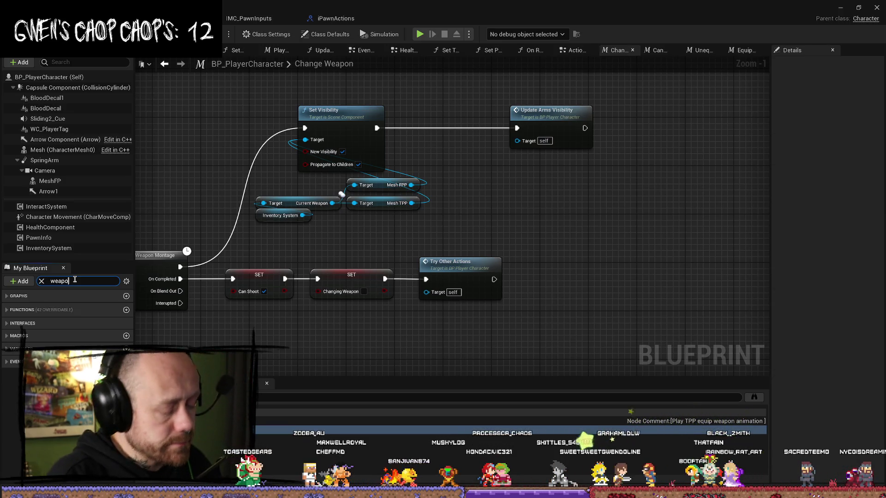
# Step: Filter members by 'weapon', visit UpdateWeaponVisibility, then jump to the Play FPPEquip Weapon event
pyautogui.write('apon')
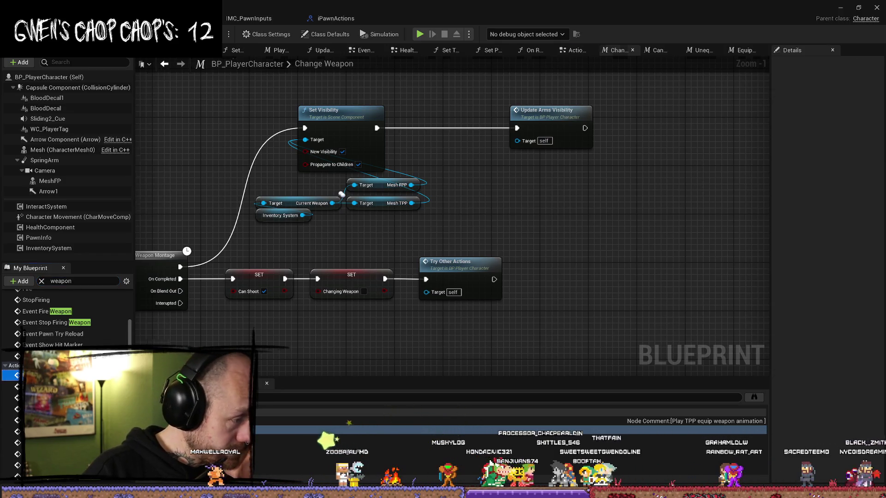
pyautogui.doubleClick(19, 374)
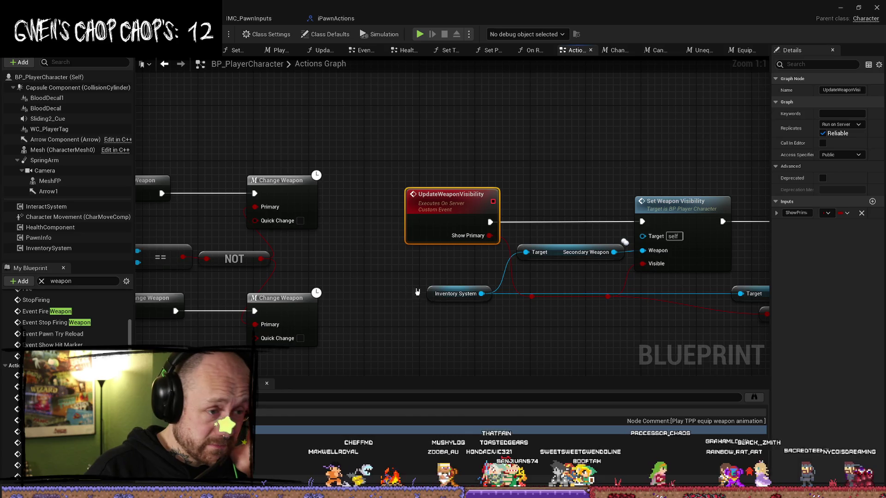
pyautogui.scroll(-2, 416, 294)
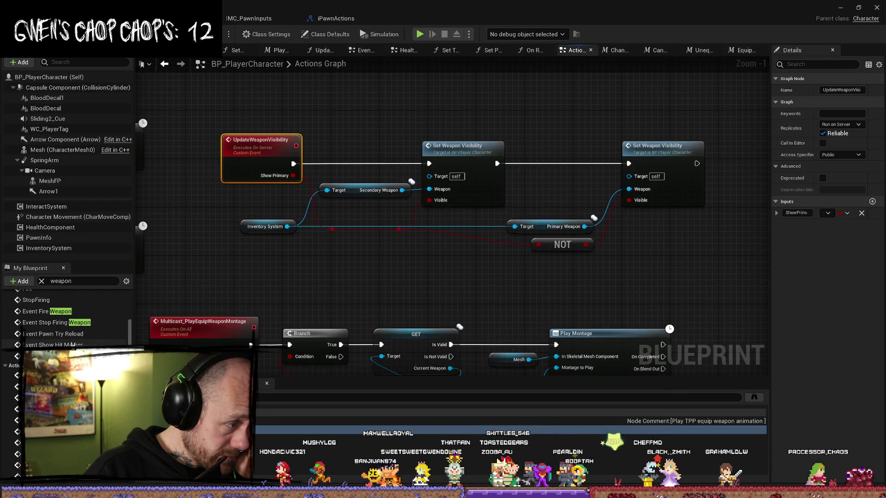
pyautogui.scroll(-1, 54, 312)
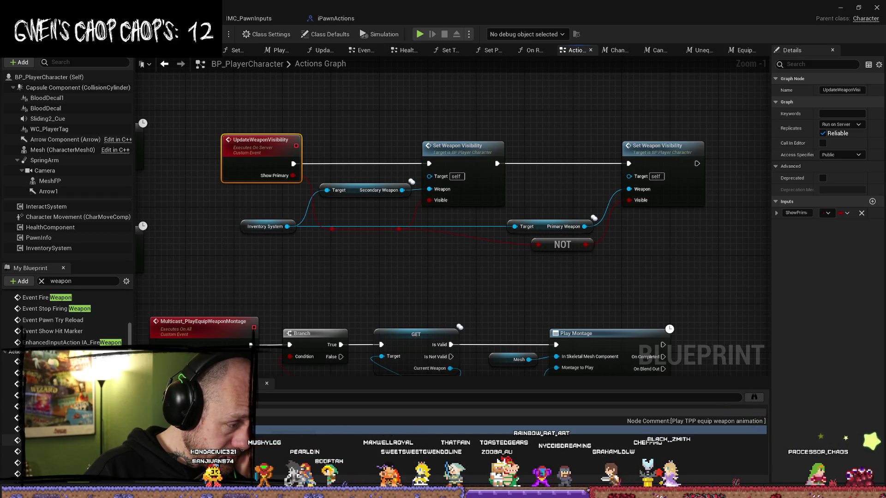
pyautogui.scroll(-4, 65, 318)
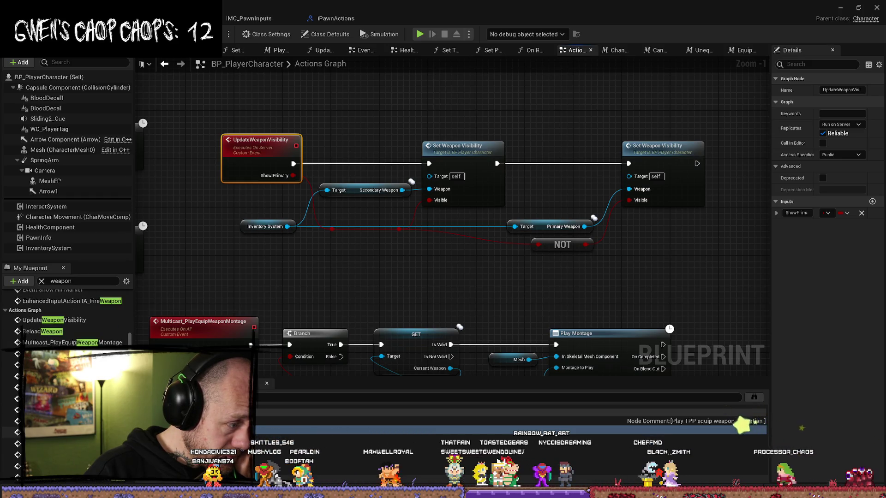
pyautogui.scroll(-1, 64, 318)
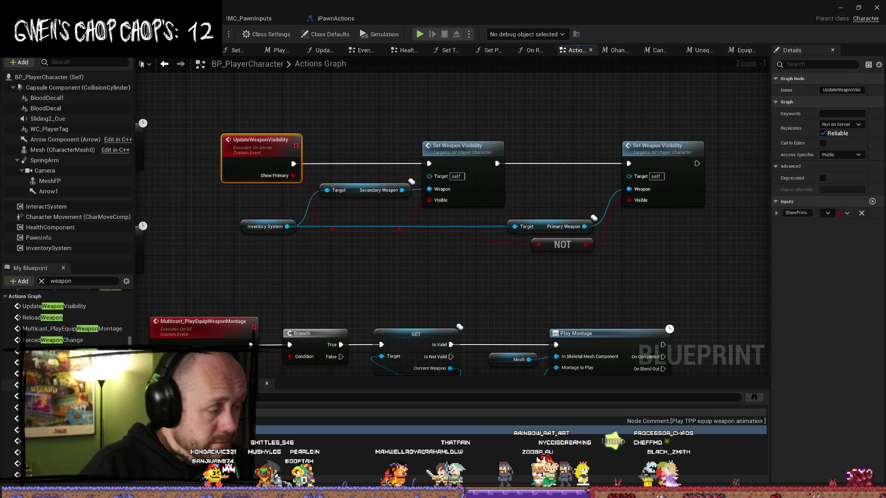
pyautogui.doubleClick(56, 407)
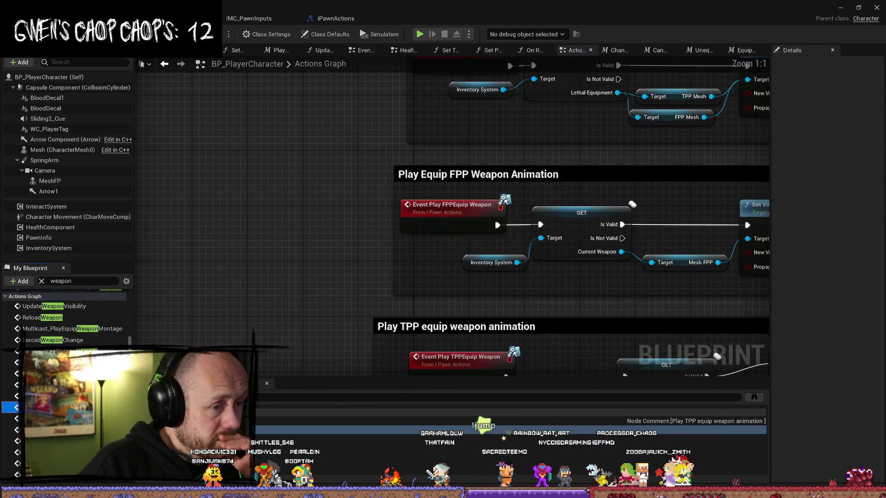
# Step: Jump to Event Play TPPEquip Weapon and pull in the Play TPP comment box's left edge
pyautogui.doubleClick(55, 418)
pyautogui.scroll(-2, 349, 275)
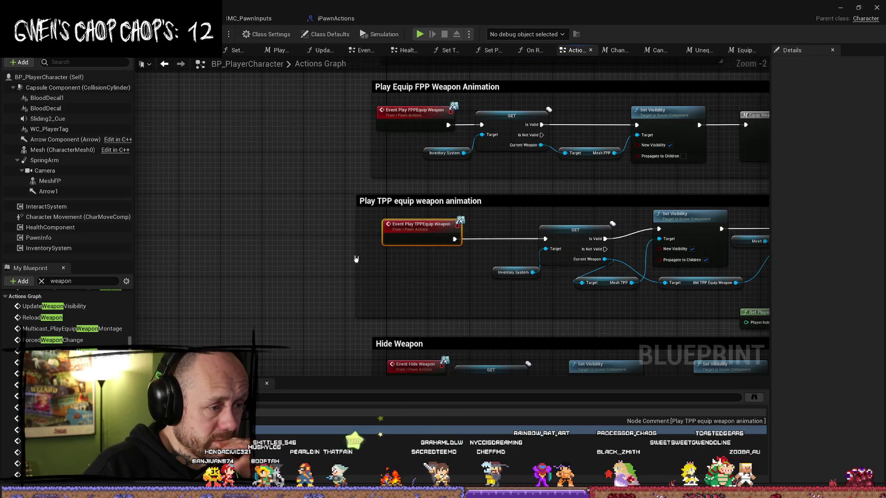
pyautogui.moveTo(358, 256); pyautogui.dragTo(379, 256)
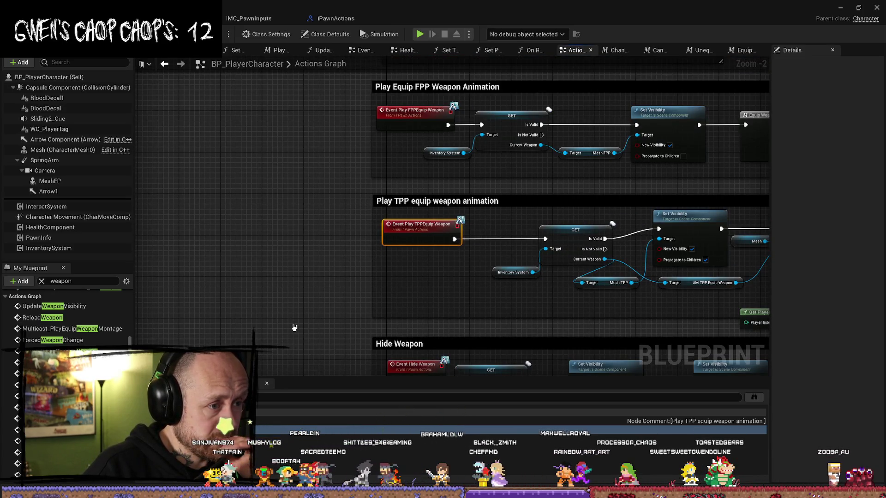
pyautogui.moveTo(296, 326); pyautogui.dragTo(279, 235)
pyautogui.scroll(-2, 69, 318)
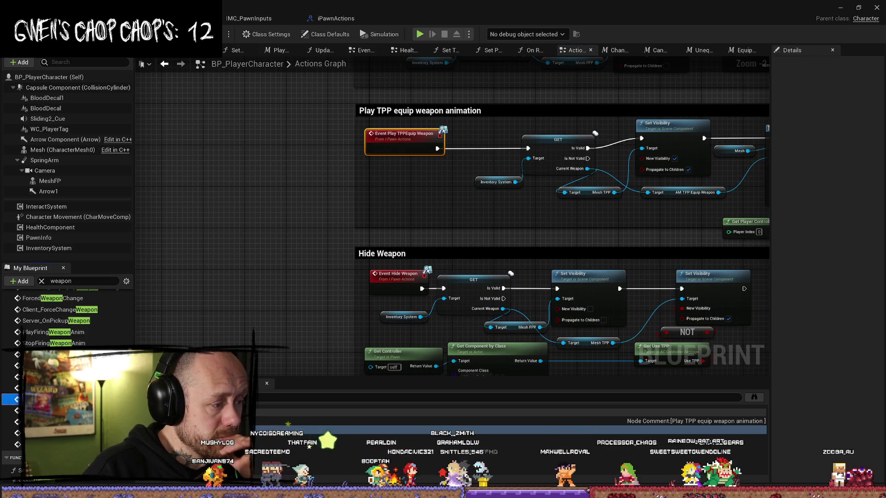
# Step: Go to the On EquippedWeapon section and lower its comment box's top edge
pyautogui.doubleClick(19, 399)
pyautogui.scroll(1, 69, 323)
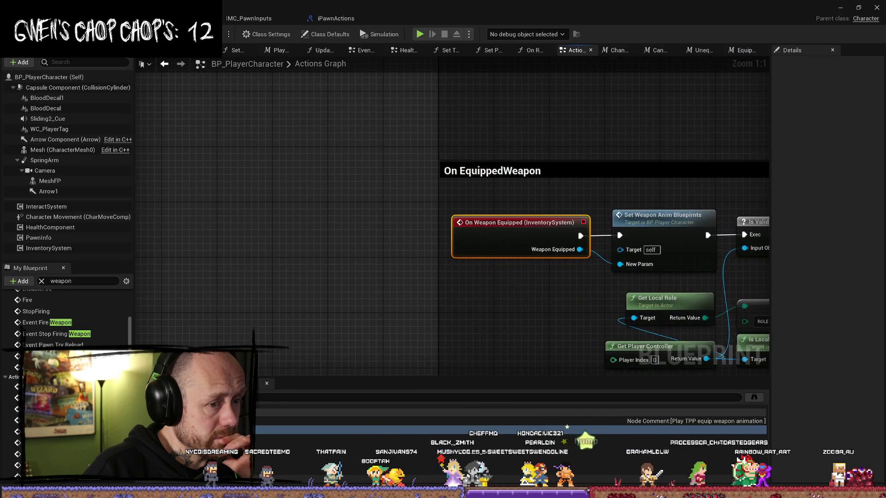
pyautogui.moveTo(450, 317); pyautogui.dragTo(264, 241)
pyautogui.moveTo(389, 221)
pyautogui.mouseDown()
pyautogui.moveTo(300, 239)
pyautogui.moveTo(252, 309)
pyautogui.mouseUp()
pyautogui.moveTo(467, 172); pyautogui.dragTo(468, 184)
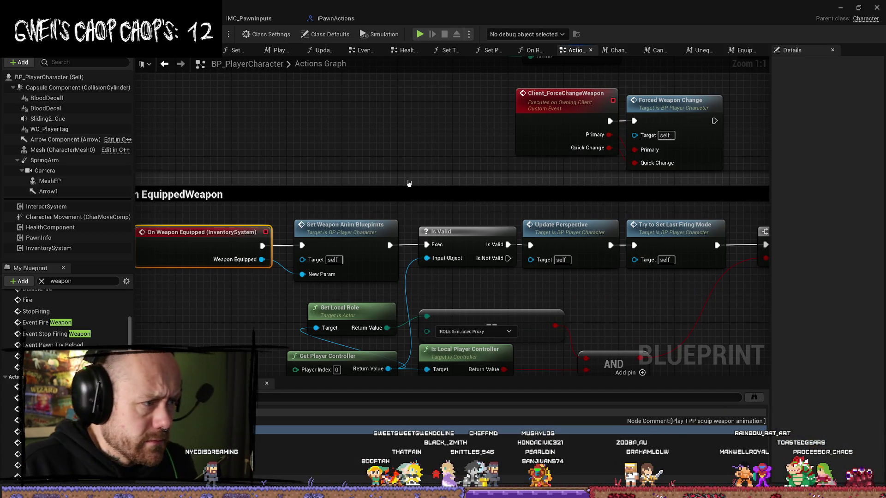
pyautogui.moveTo(408, 184); pyautogui.dragTo(457, 173)
# Step: Look over the Leaning, Default Class Skill and Try Set Last Firing Mode logic, then return to Event Play FPPEquip Weapon
pyautogui.scroll(-1, 457, 173)
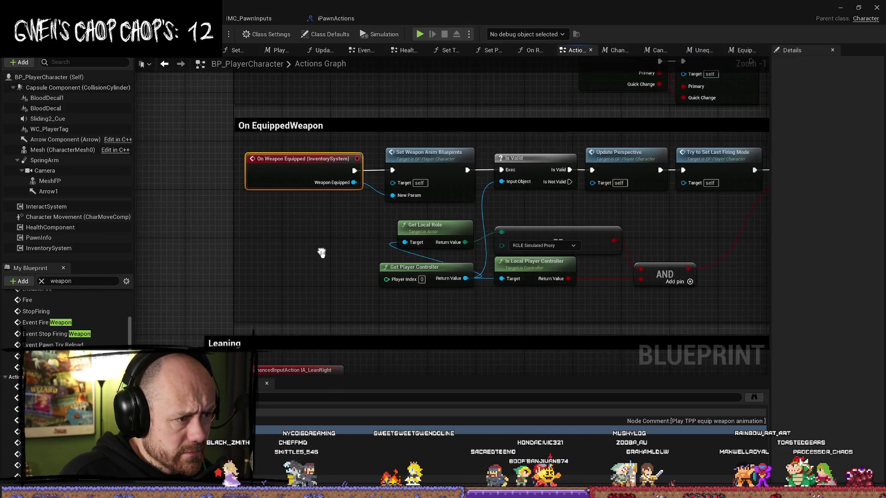
pyautogui.scroll(-3, 332, 253)
pyautogui.moveTo(380, 267); pyautogui.dragTo(379, 245)
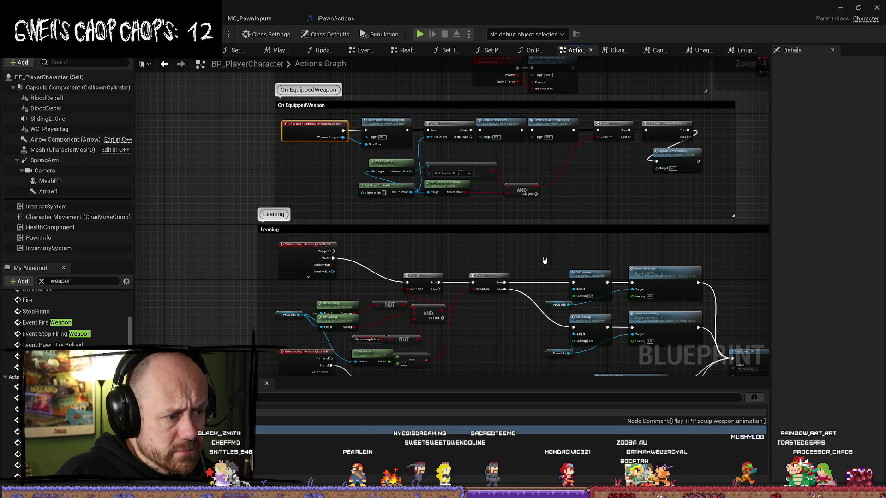
pyautogui.moveTo(546, 263); pyautogui.dragTo(521, 253)
pyautogui.moveTo(747, 208); pyautogui.dragTo(473, 197)
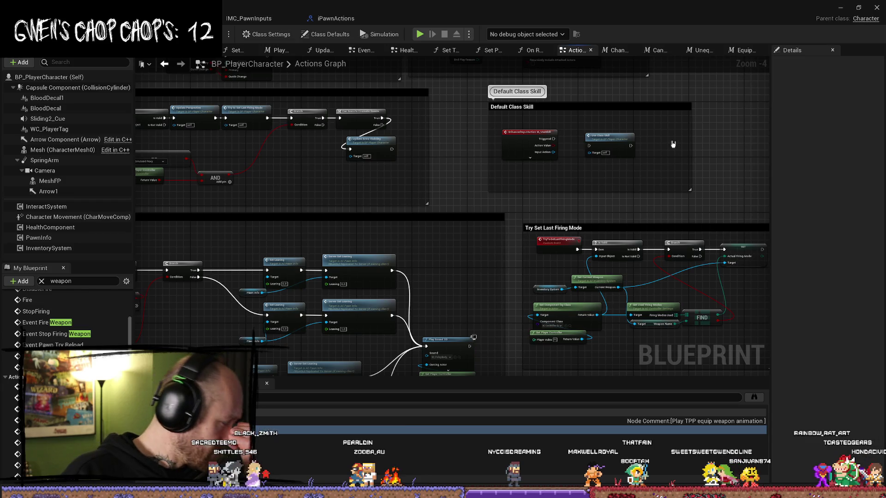
pyautogui.scroll(-2, 69, 318)
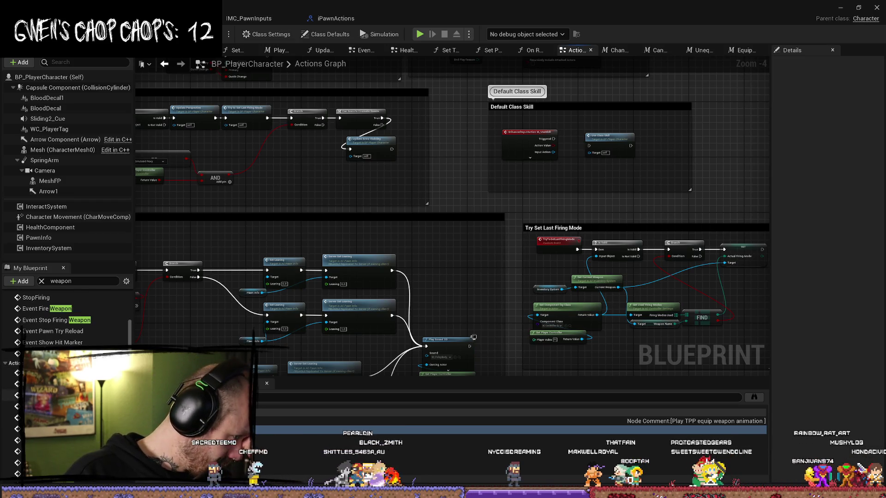
pyautogui.scroll(-2, 69, 314)
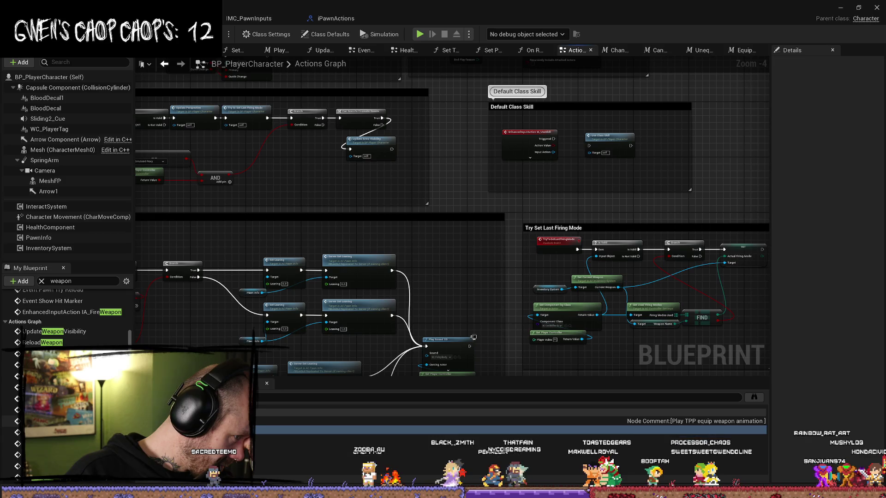
pyautogui.doubleClick(369, 429)
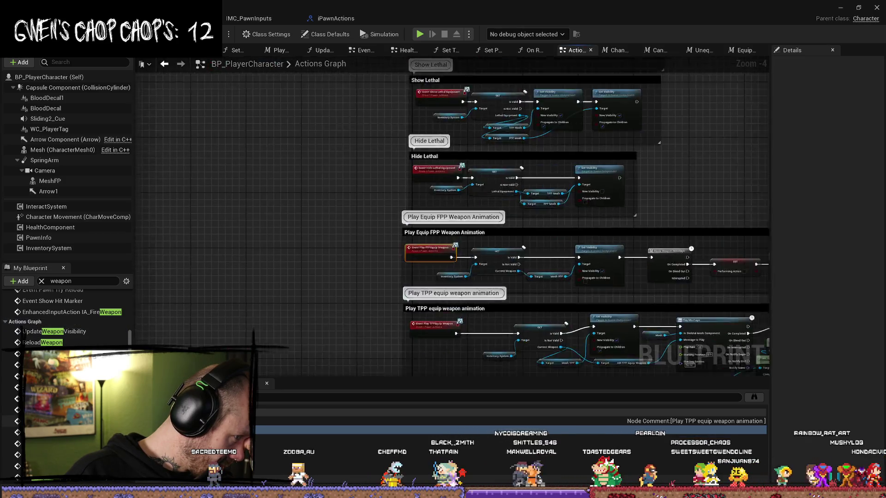